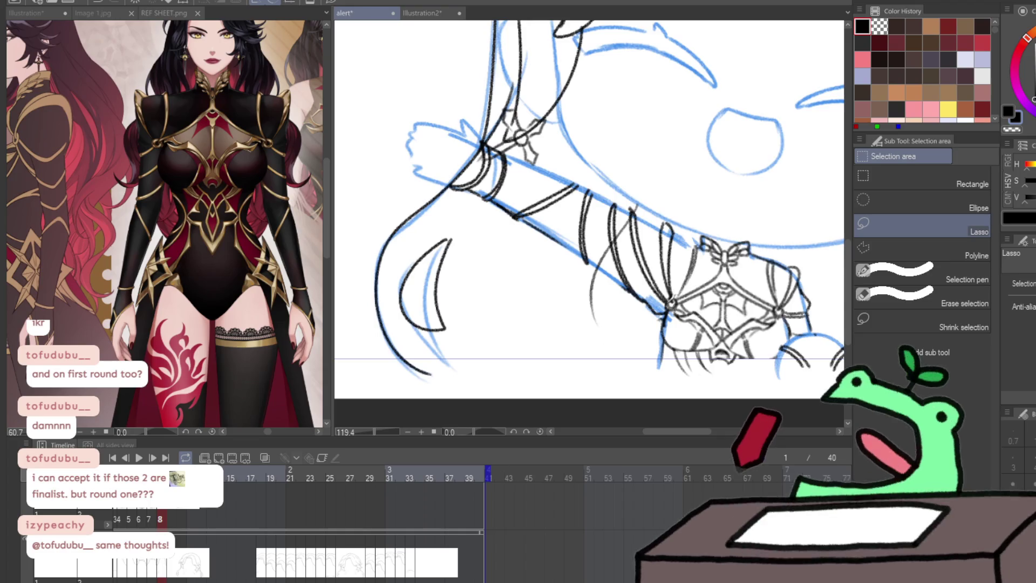
Step from frame 7 through to frame 9 and zoom in on the arm and choker
scroll(408, 252, down, 3)
scroll(408, 252, down, 2)
click(151, 518)
click(165, 512)
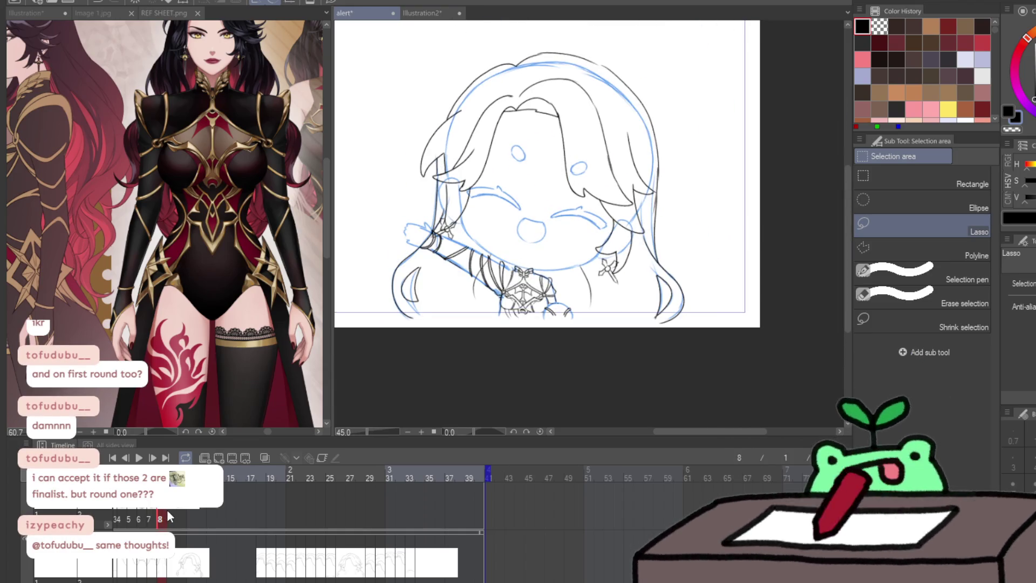
click(168, 517)
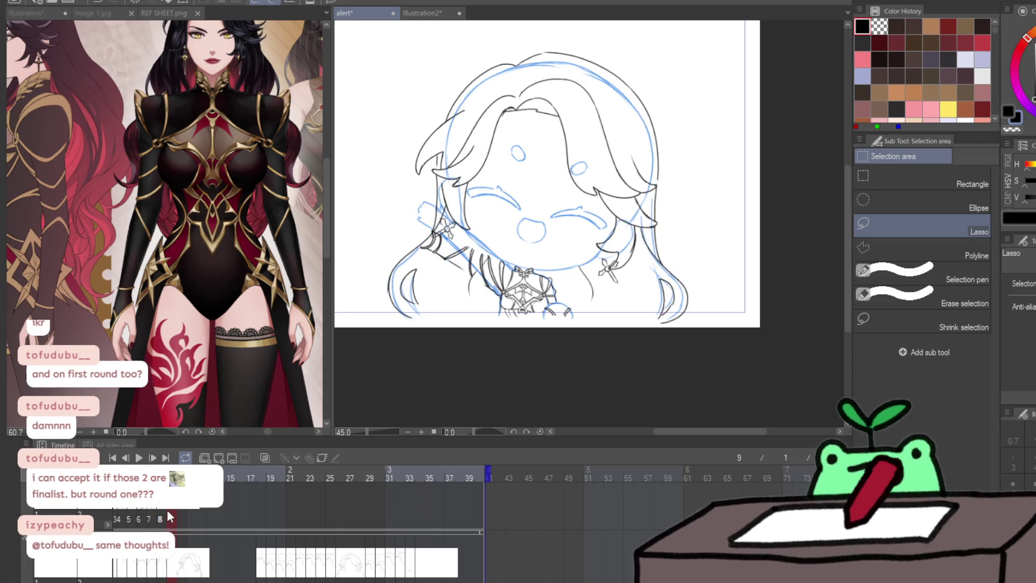
scroll(182, 534, down, 1)
scroll(183, 535, down, 1)
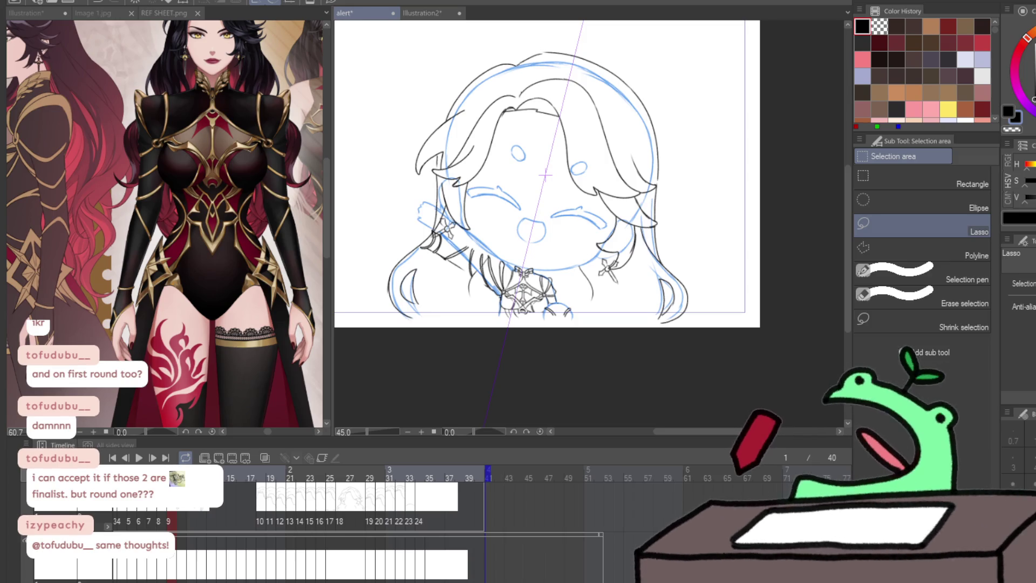
scroll(518, 283, up, 5)
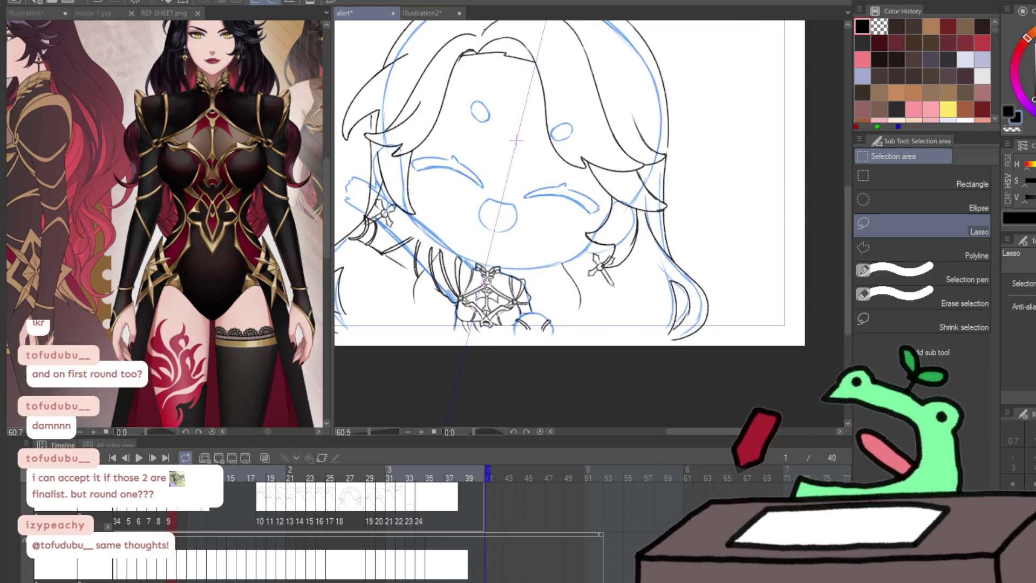
scroll(533, 74, left, 5)
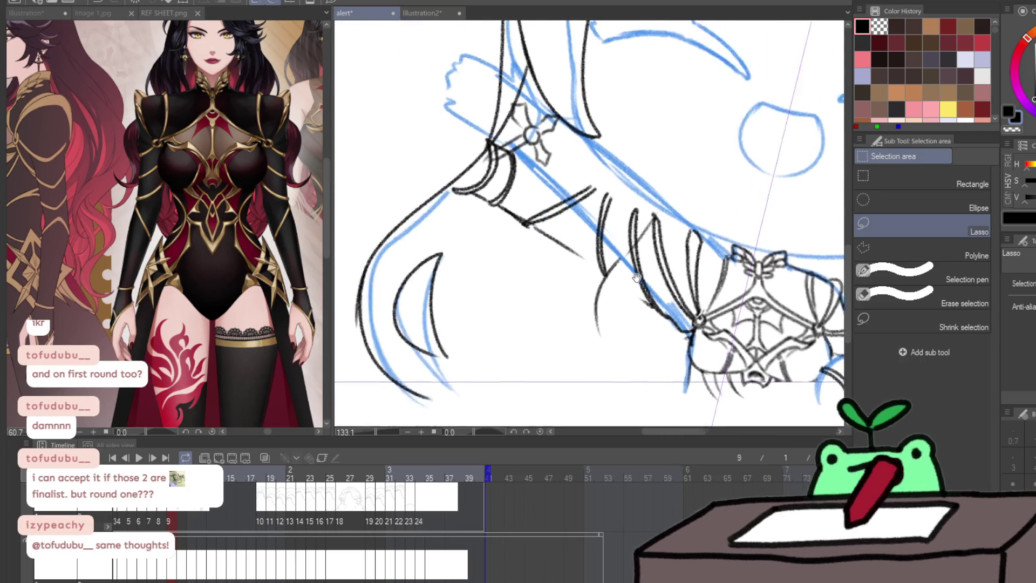
Lasso the arm lines on frame 9, undoing an accidental deletion of the details
drag(473, 96, 691, 330)
click(480, 272)
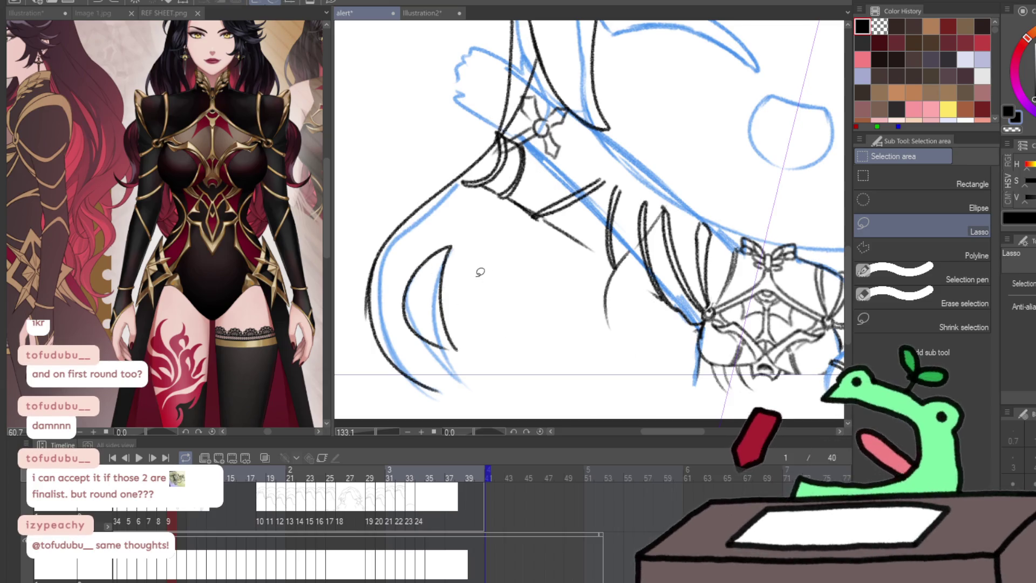
key(Delete)
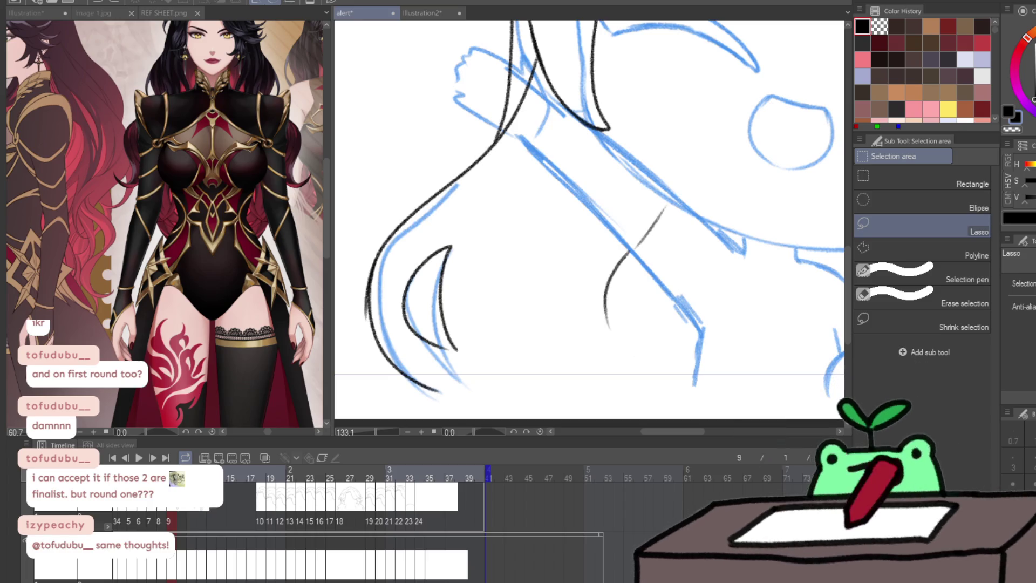
key(ctrl+z)
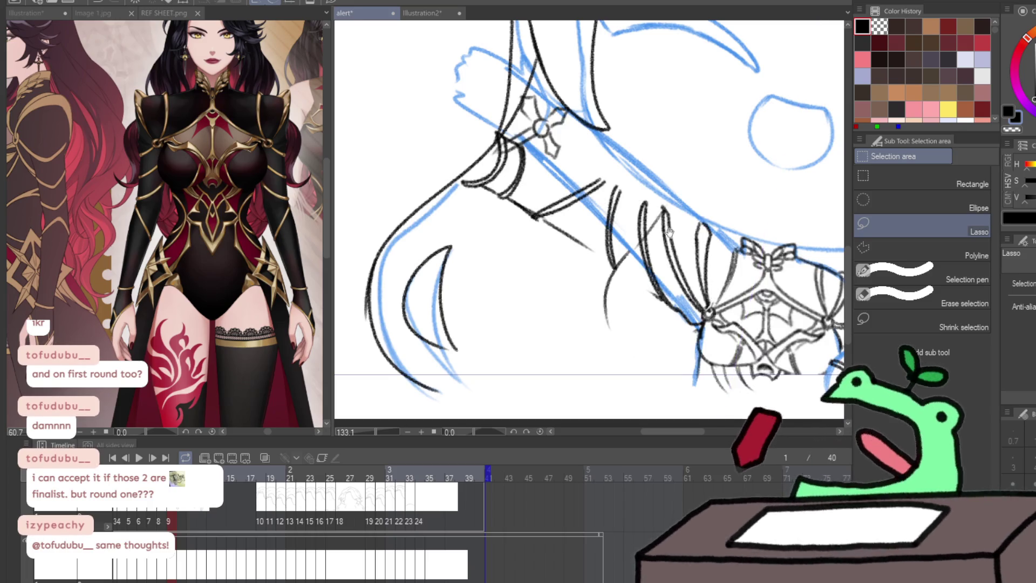
Rotate the lassoed sleeve about 18° clockwise, ease it back slightly, and apply it
drag(725, 280, 695, 318)
drag(673, 367, 707, 192)
key(ctrl+t)
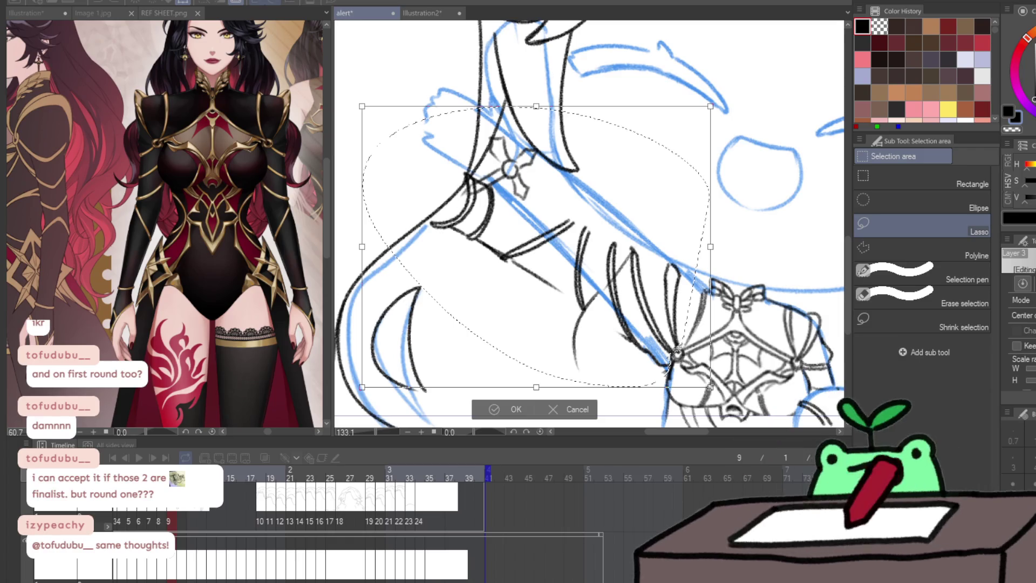
drag(734, 91, 762, 147)
drag(812, 314, 808, 304)
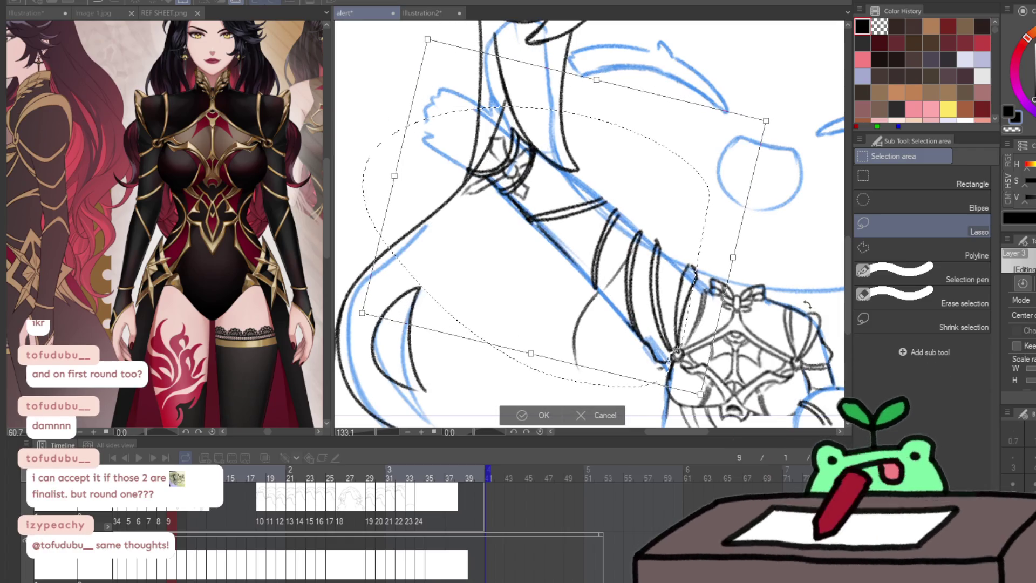
click(543, 415)
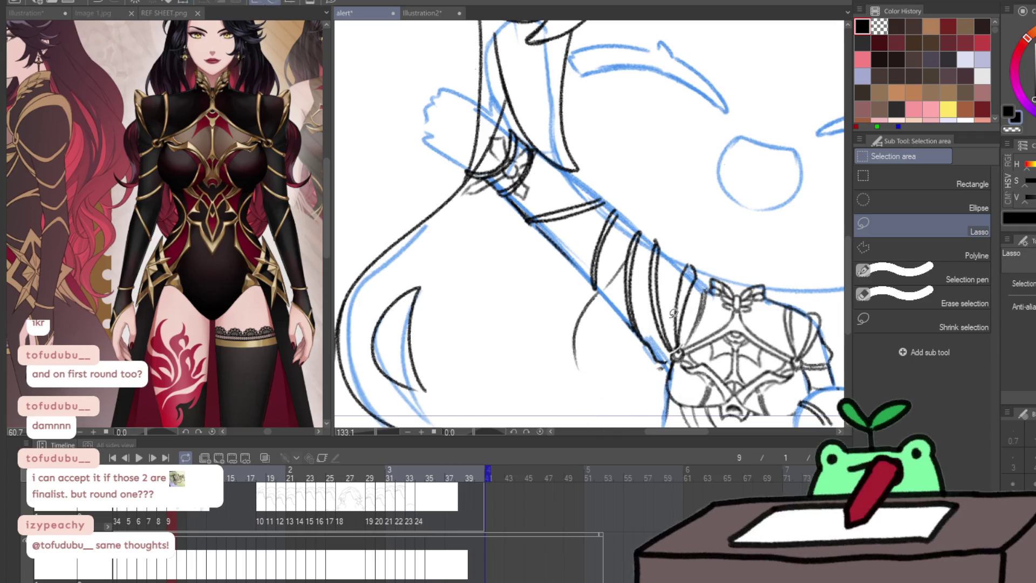
drag(712, 287, 661, 300)
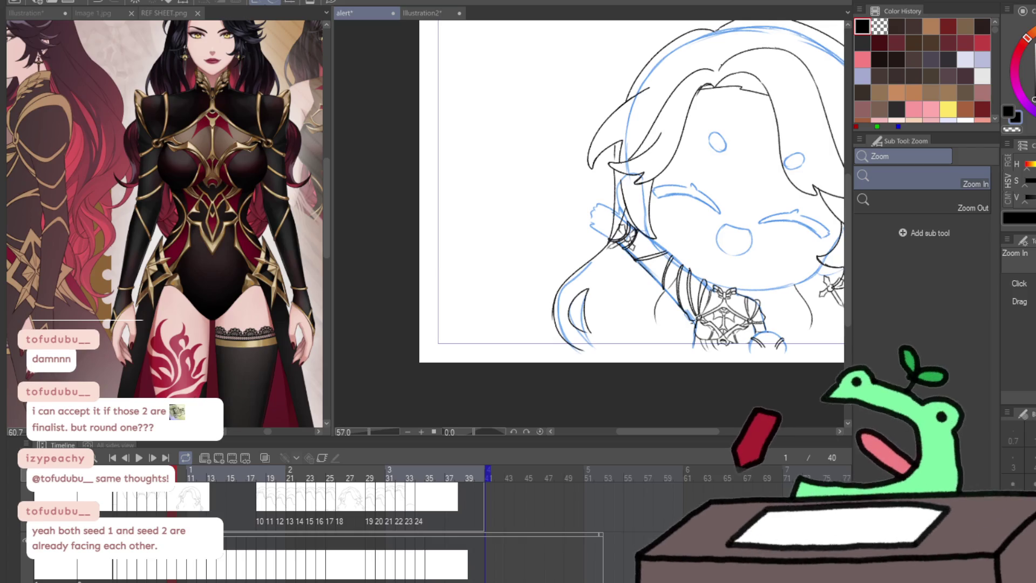
scroll(550, 357, down, 3)
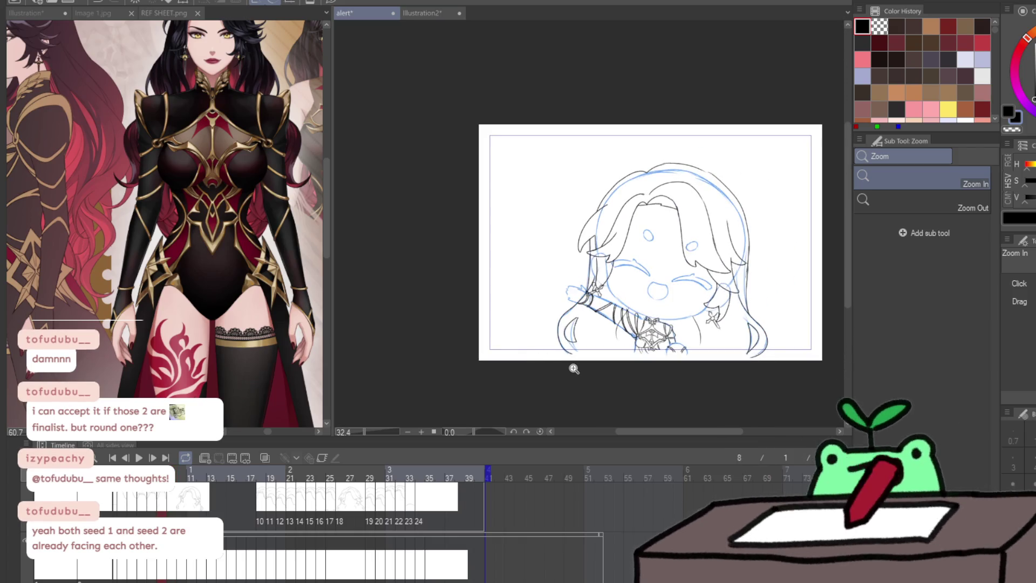
Go to frame 10 and zoom in close on the arm and chest
drag(348, 536, 424, 535)
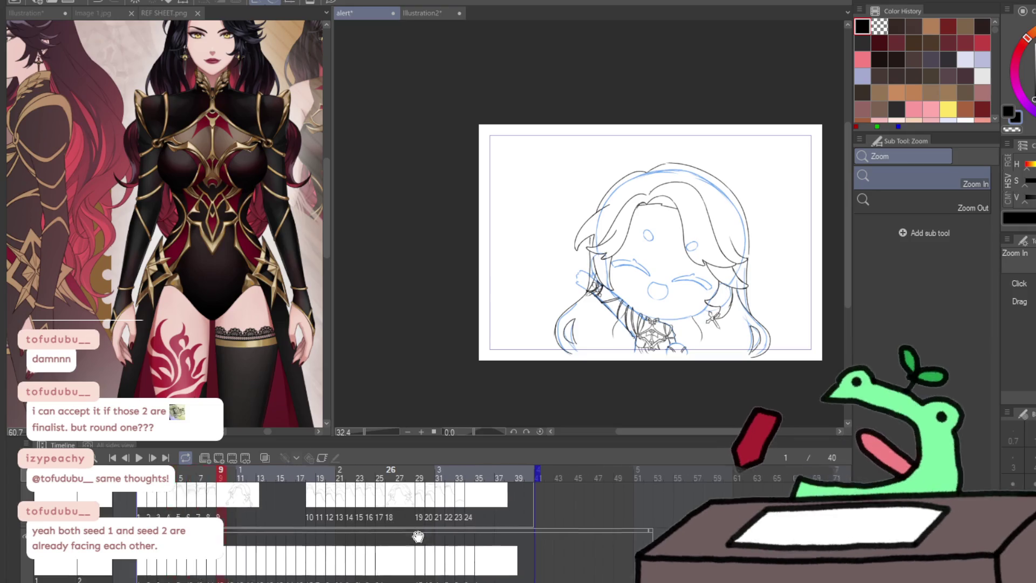
click(309, 559)
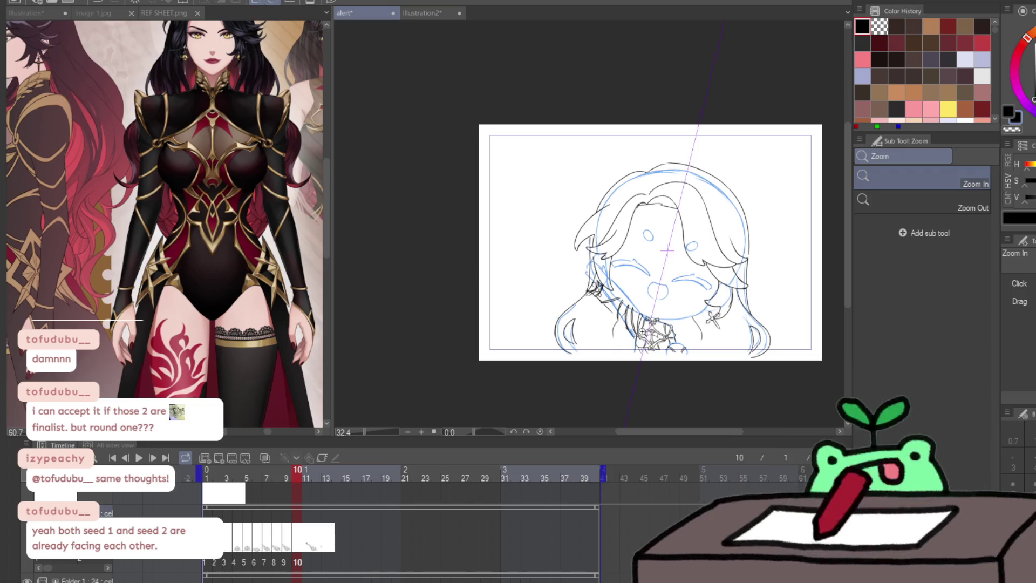
click(681, 332)
click(683, 333)
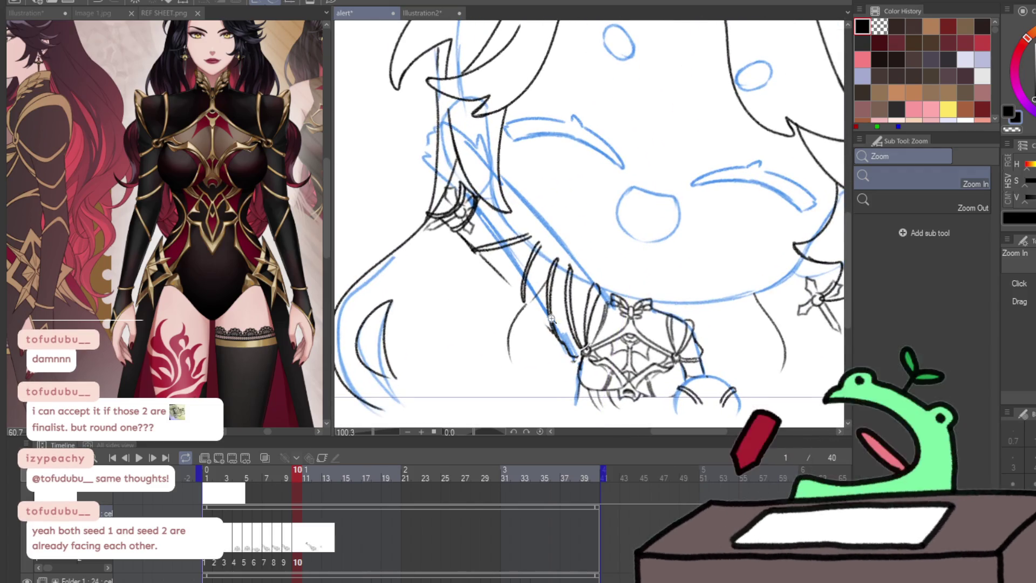
Lasso the arm and rotate it about 12° clockwise with Ctrl+T, then apply
key(m)
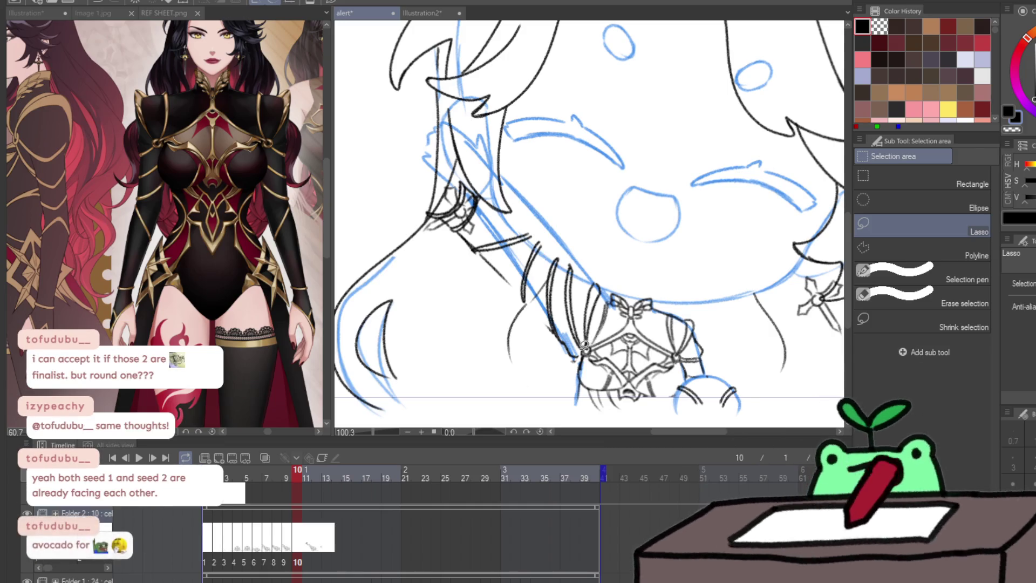
drag(583, 352, 517, 124)
drag(619, 274, 609, 307)
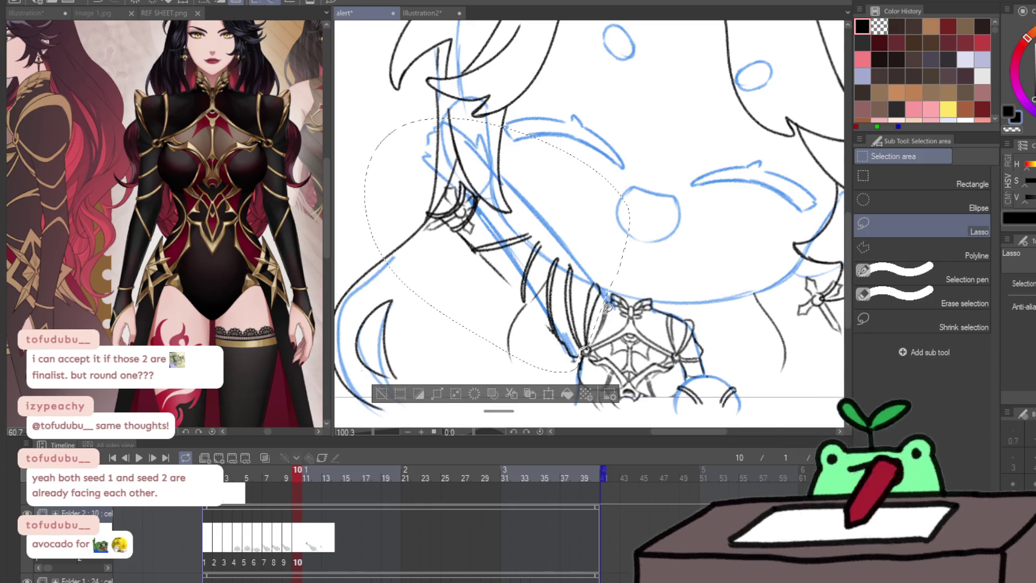
key(ctrl+t)
drag(734, 135, 744, 195)
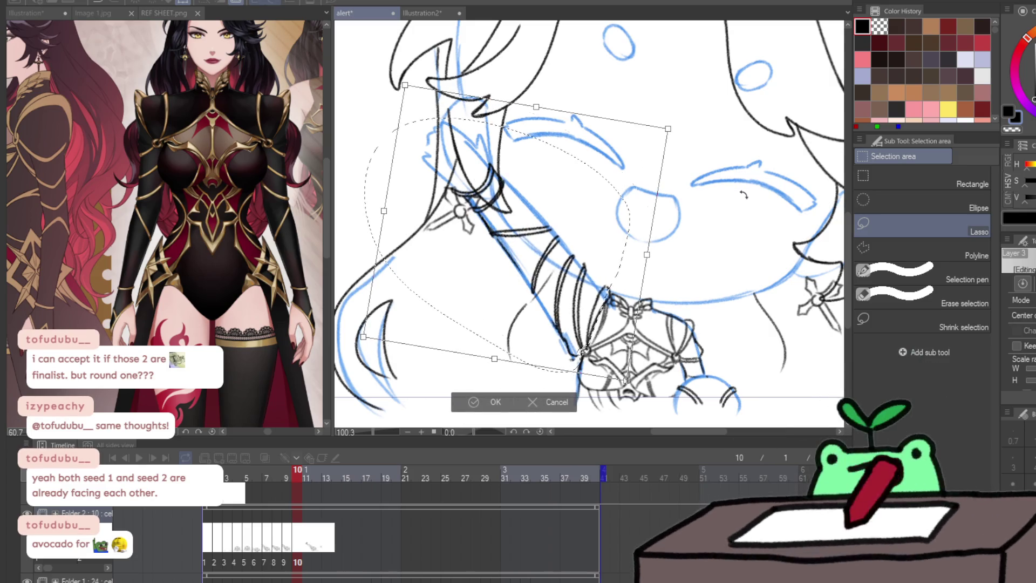
click(495, 404)
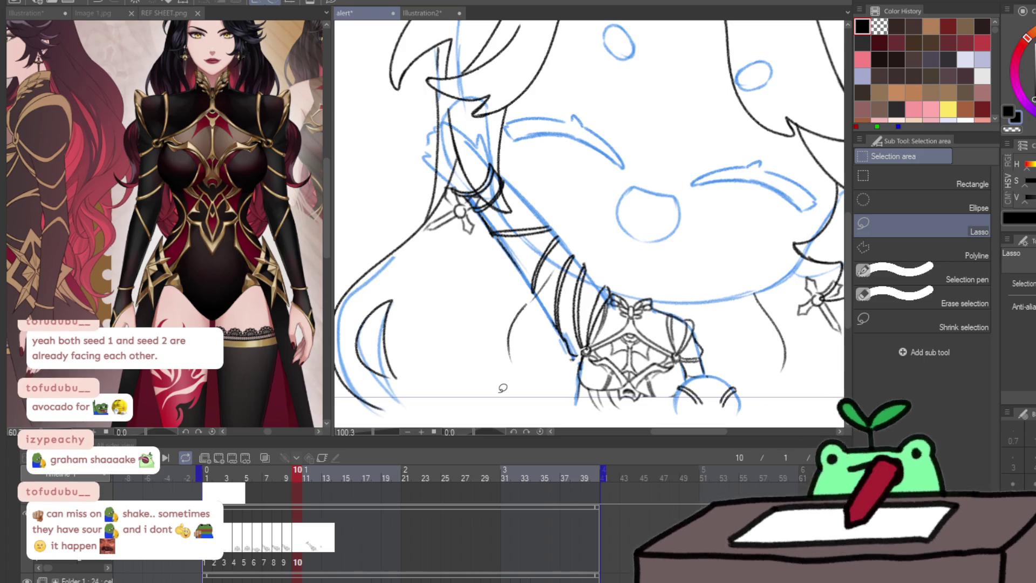
Reuse drawings on later frames: drawing 9 on frame 11, 8 on frame 12, 10 on frame 14
click(309, 559)
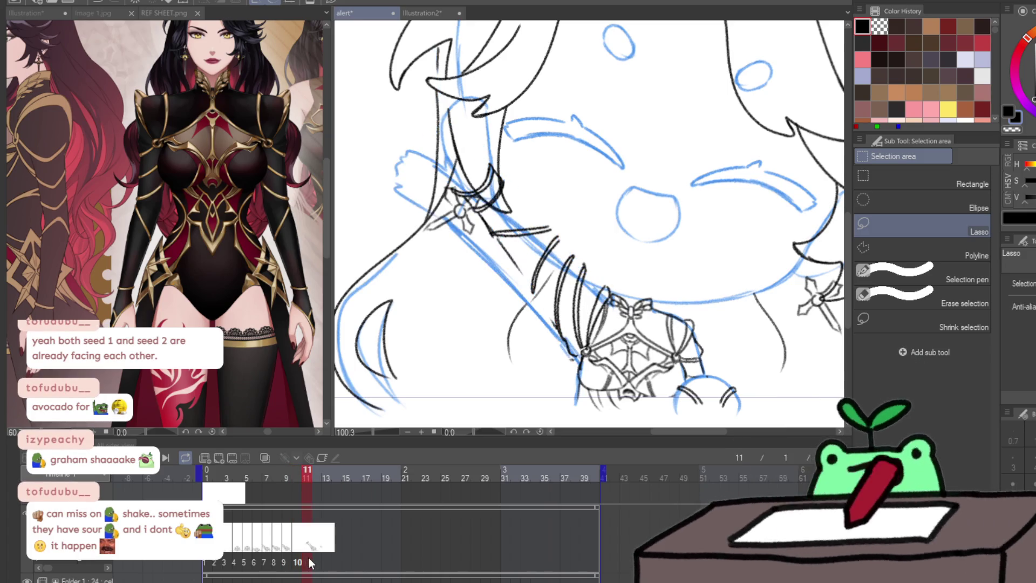
click(308, 552)
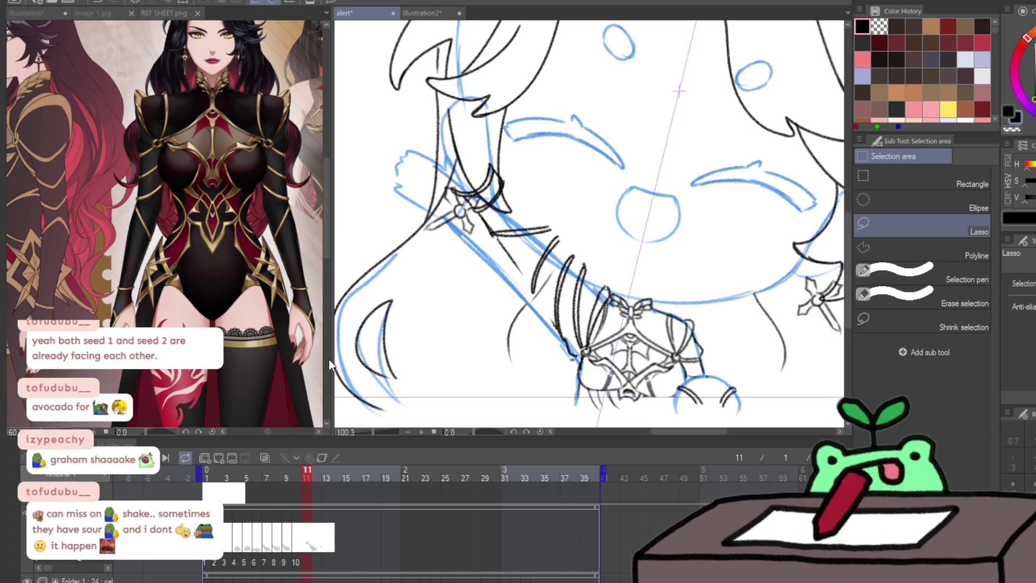
key(ctrl+v)
click(273, 552)
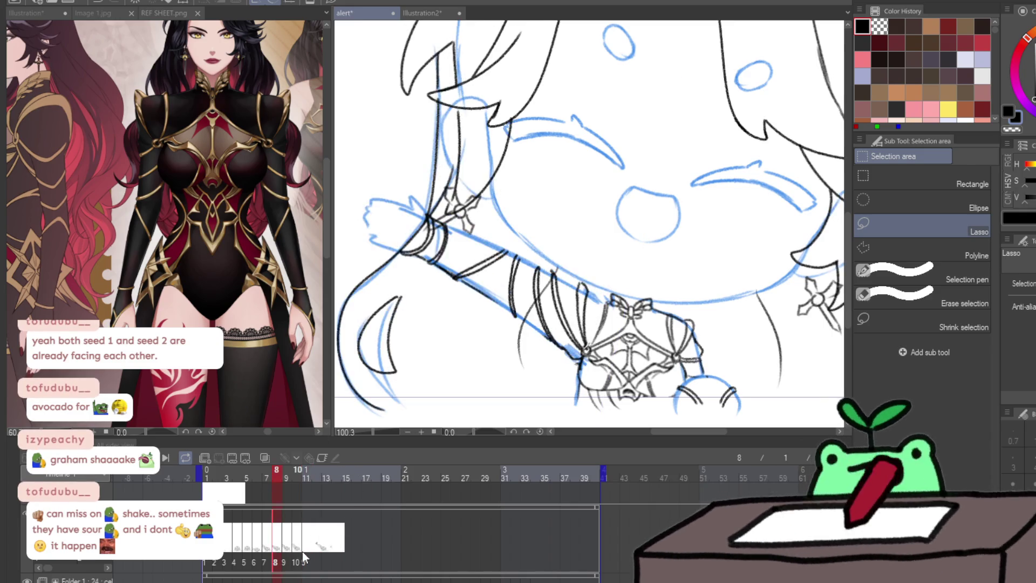
click(313, 552)
key(ctrl+v)
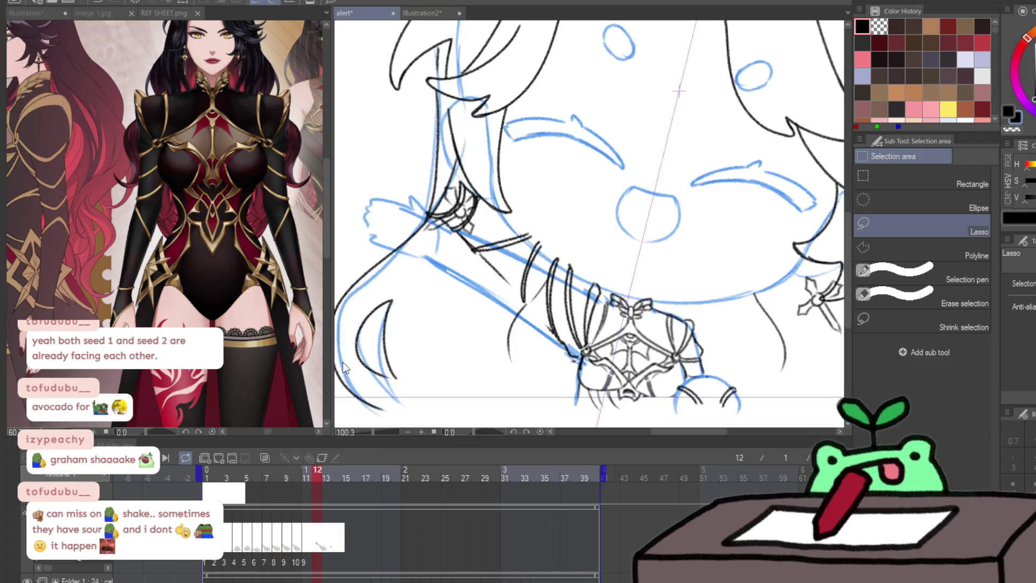
click(326, 554)
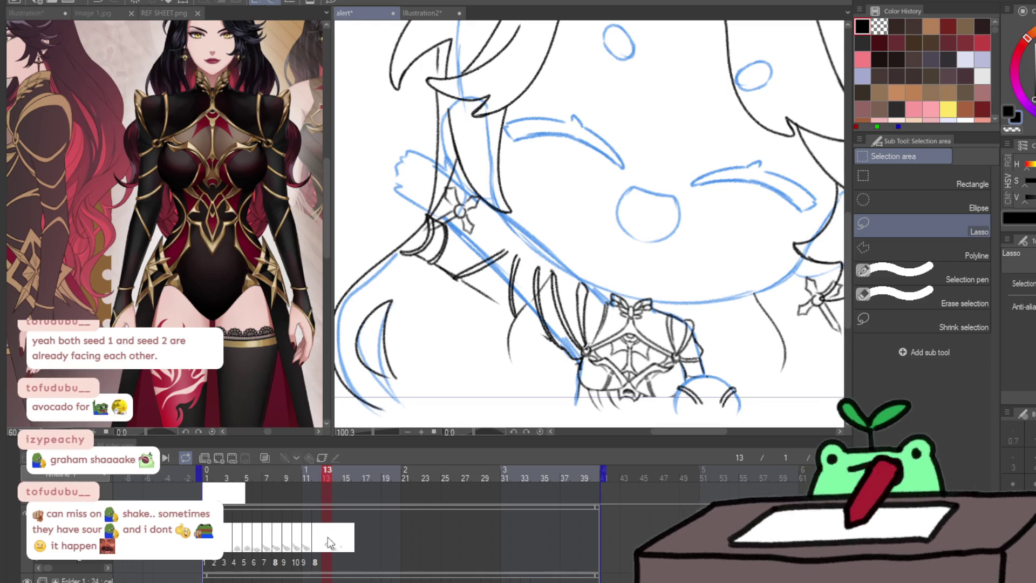
click(330, 496)
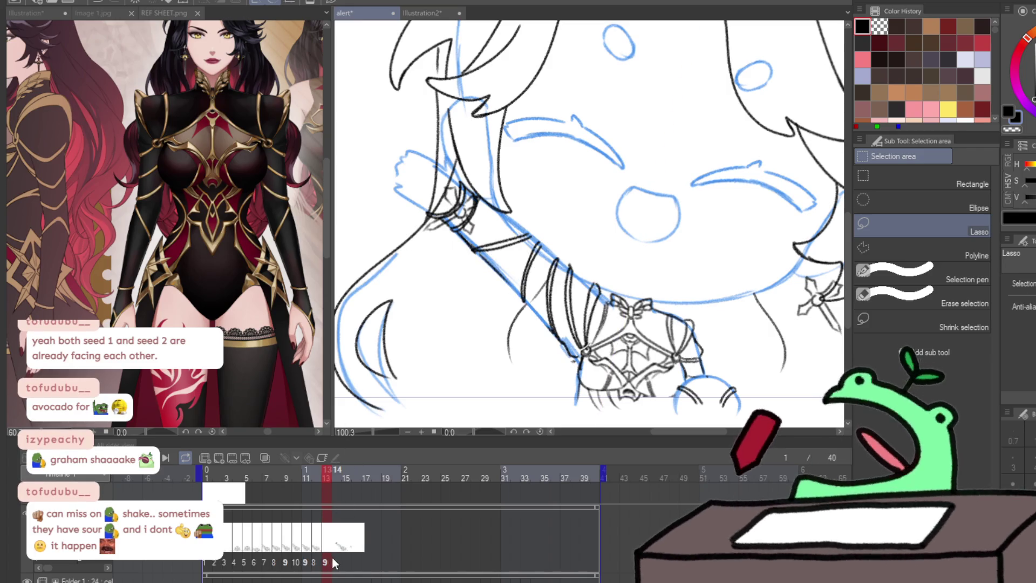
click(336, 558)
key(ctrl+v)
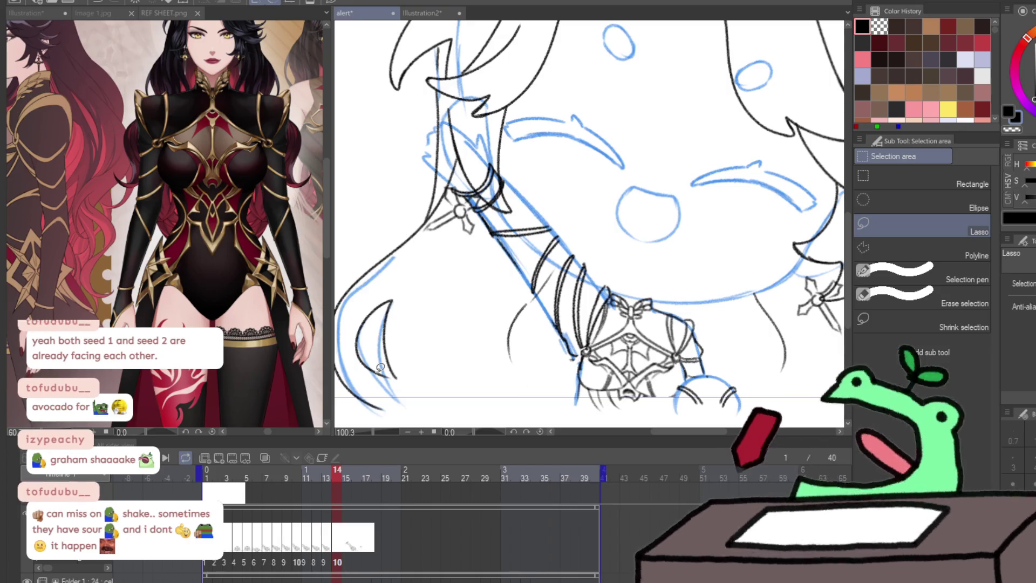
Step through frames 15–18 and try, then undo, a different drawing on frame 18
click(349, 553)
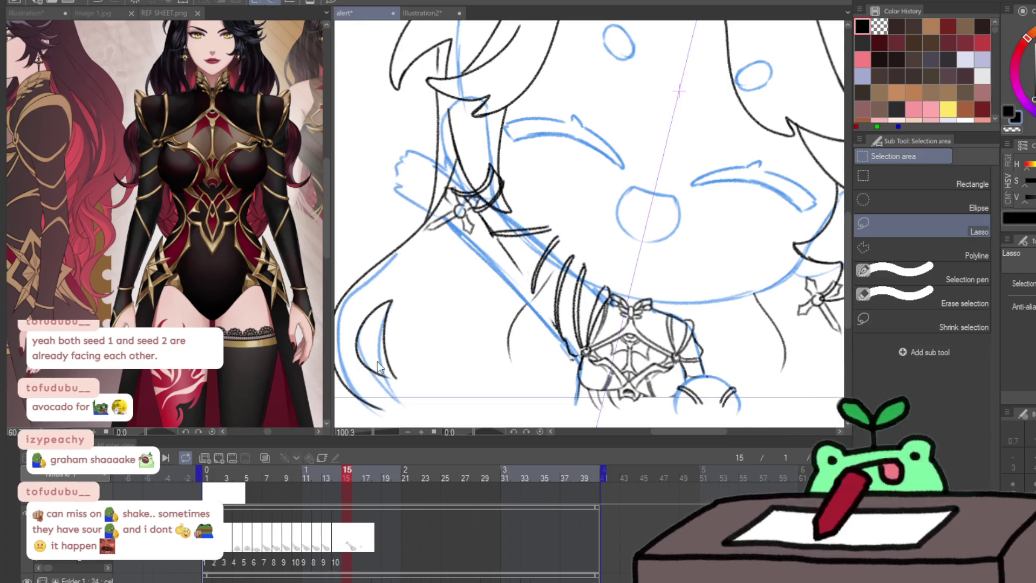
click(361, 539)
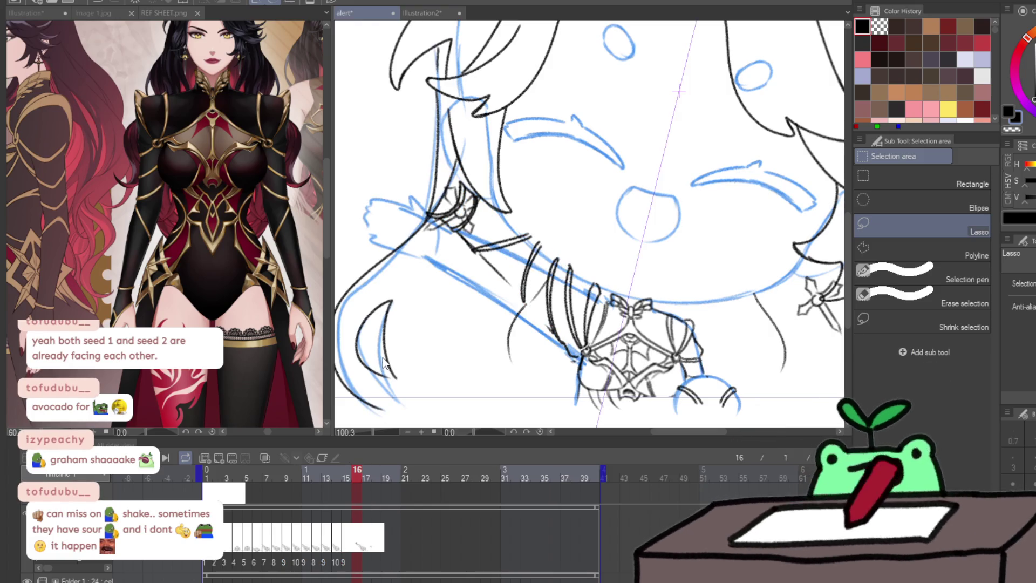
click(370, 550)
click(366, 562)
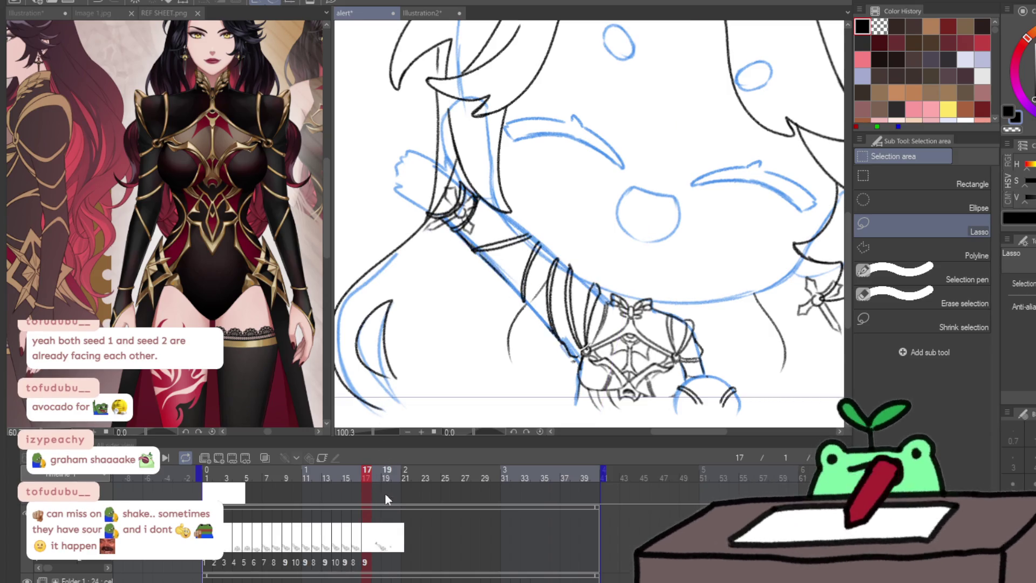
click(380, 549)
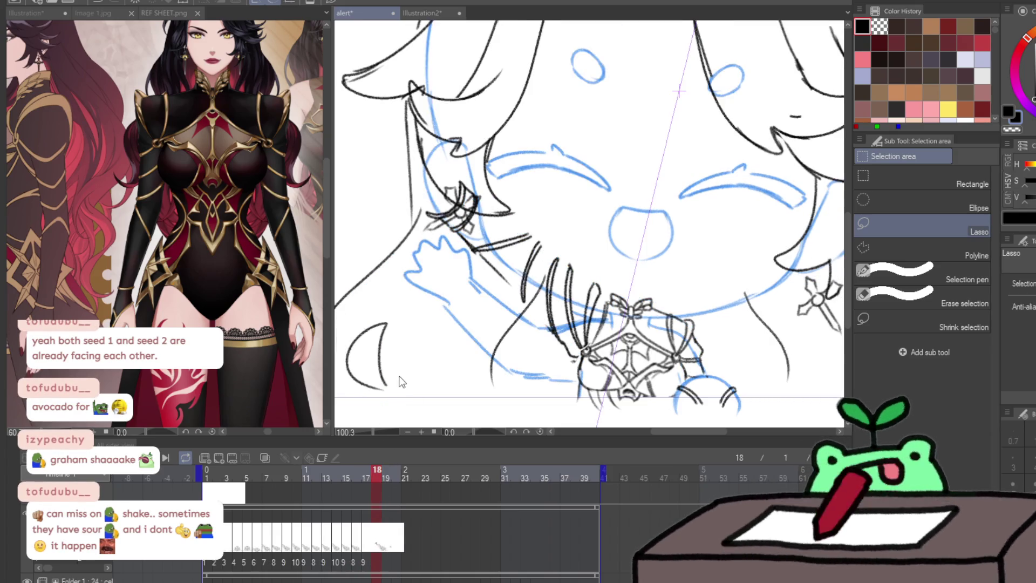
key(Right)
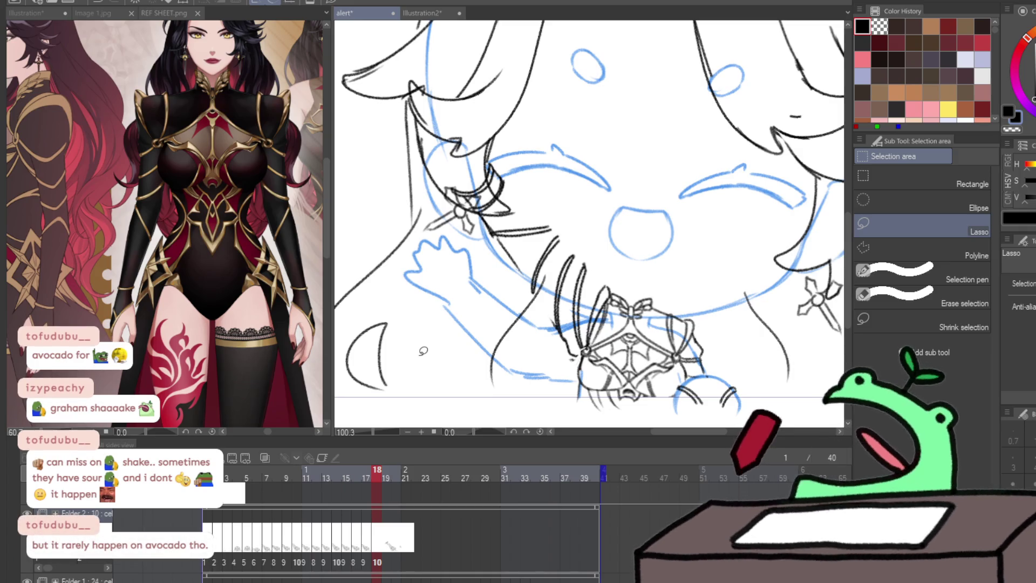
key(ctrl+z)
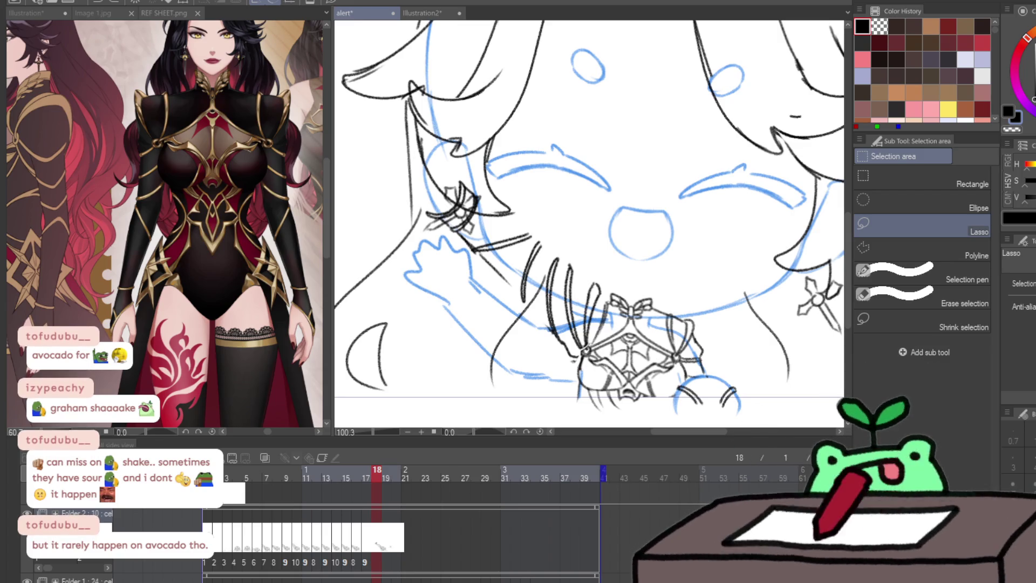
Compare frame 6 with frame 18, play back the motion, and give frame 18 new cel 11
click(266, 562)
click(257, 562)
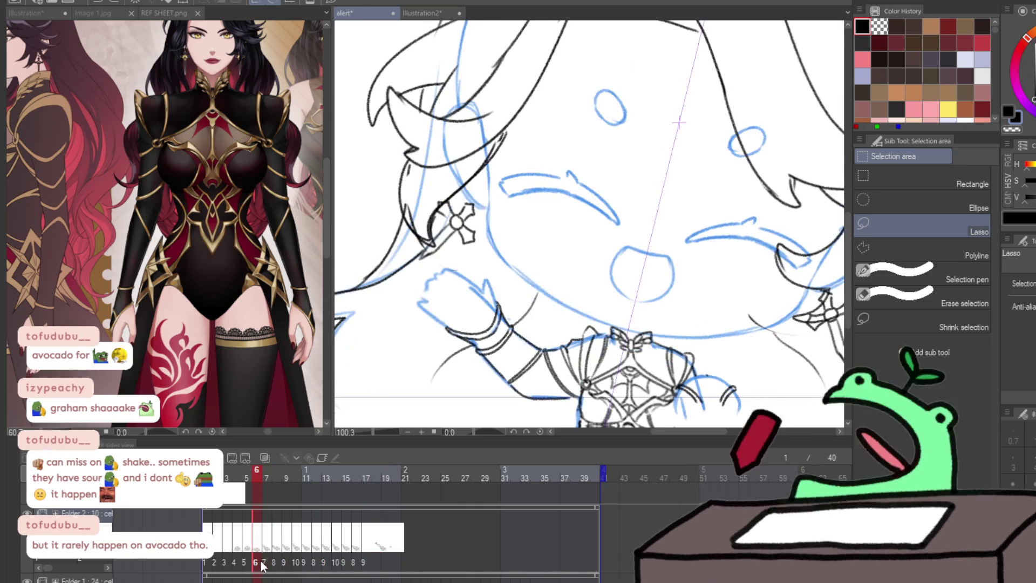
click(375, 559)
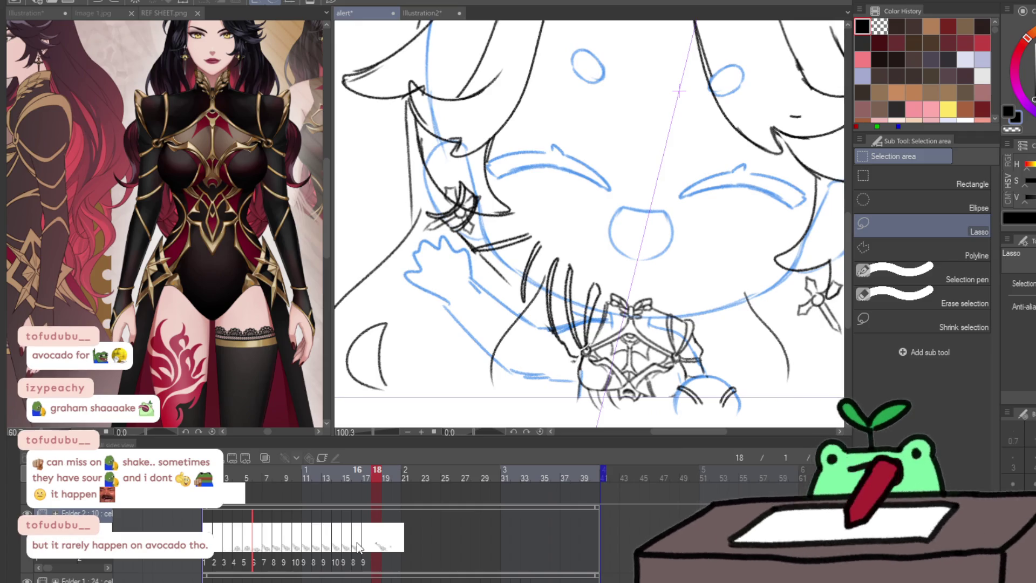
key(space)
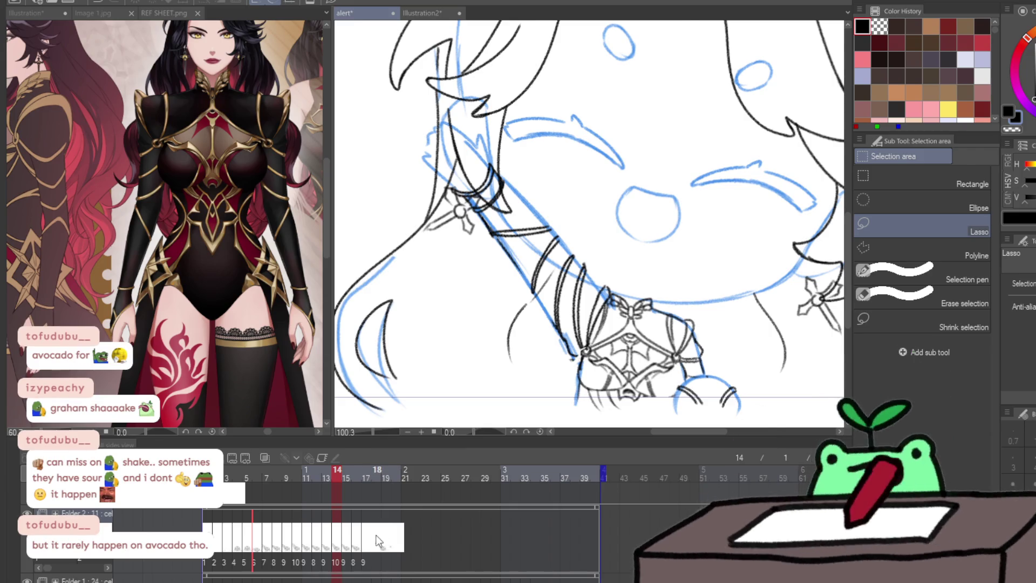
click(376, 546)
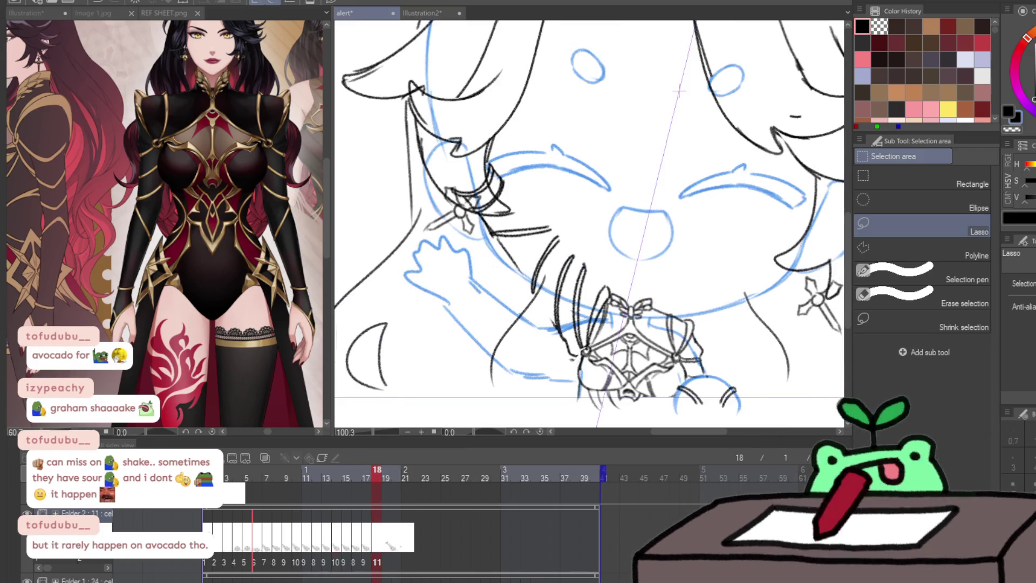
Shift the ornament lines down slightly and erase stray strokes beside the ornament
key(k)
mouse_move(730, 408)
mouse_down()
mouse_move(730, 428)
mouse_move(735, 396)
mouse_up()
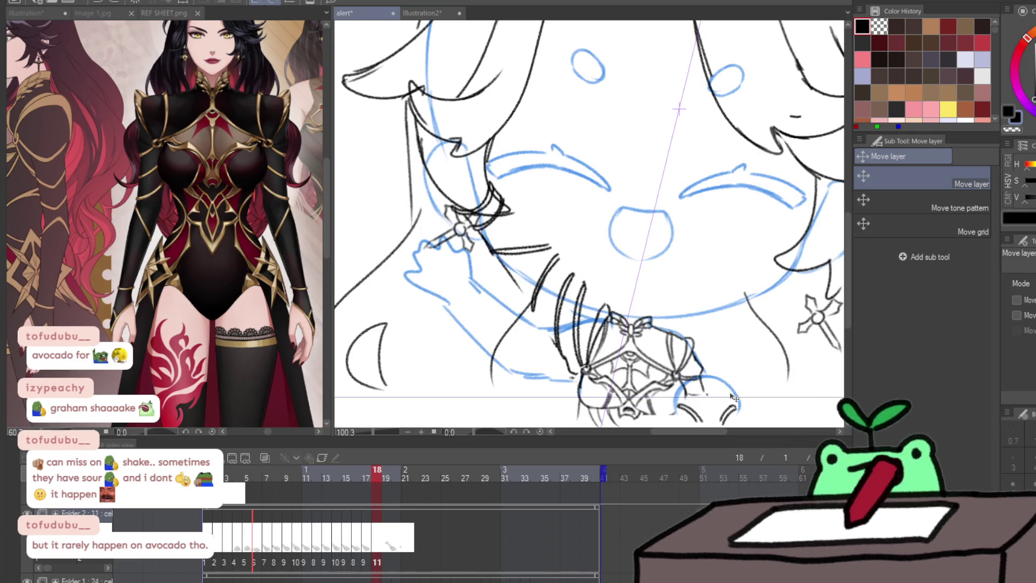
drag(734, 404, 683, 337)
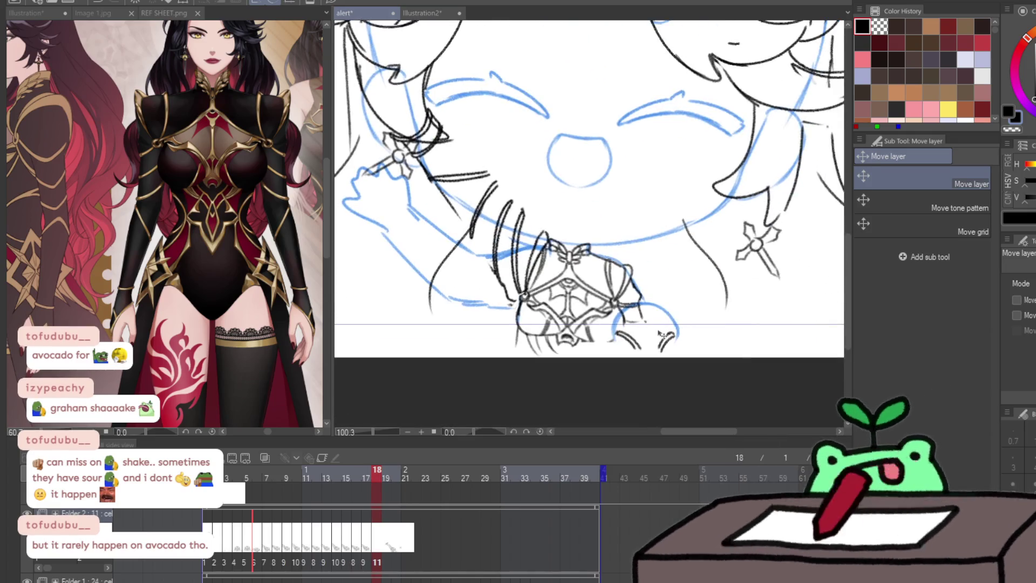
key(e)
mouse_move(624, 278)
mouse_down()
mouse_move(630, 319)
mouse_move(638, 311)
mouse_up()
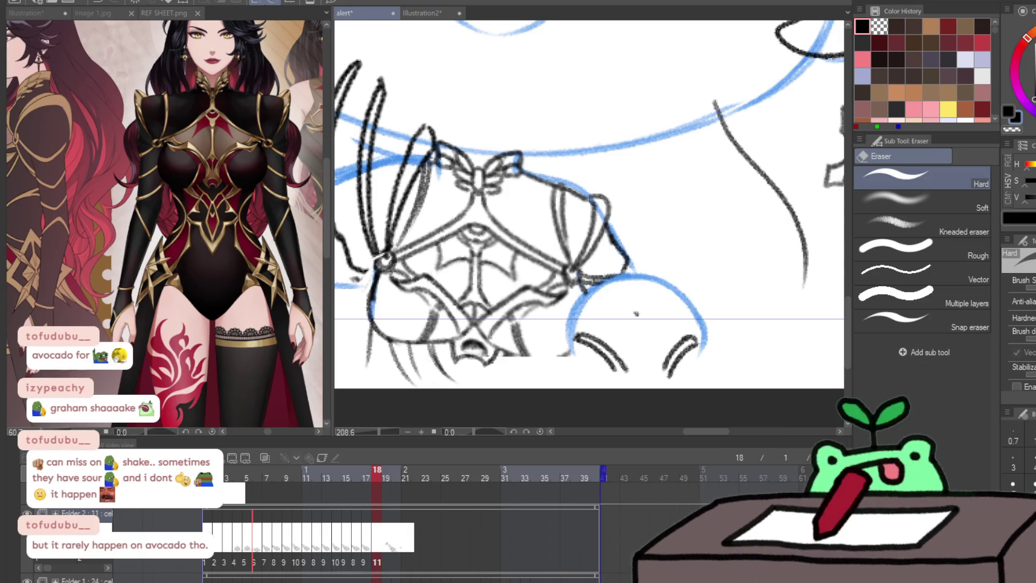
Lasso the two curved strokes below the ornament and nudge them upward
key(m)
drag(576, 342, 712, 319)
key(ctrl+t)
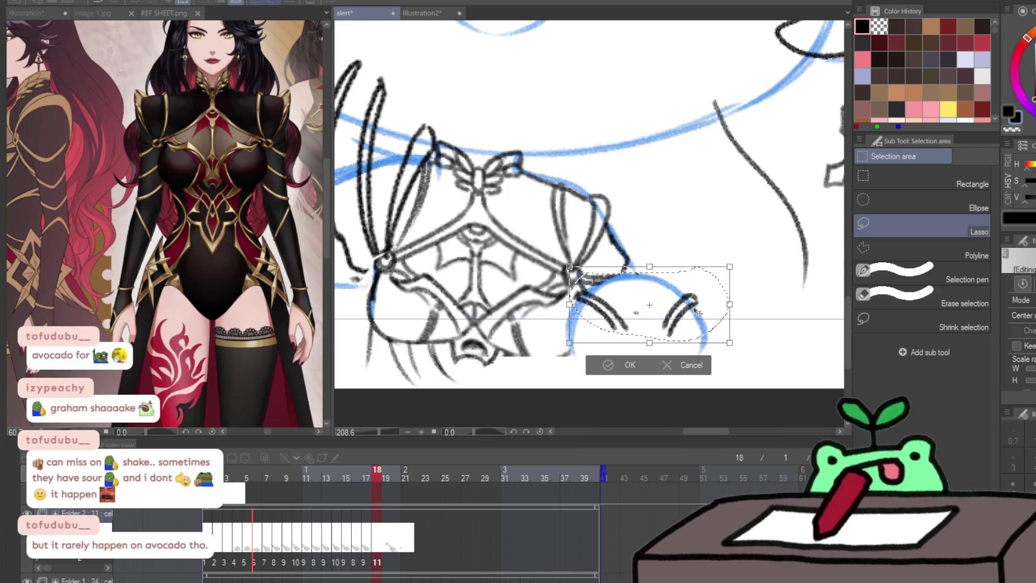
key(Up)
key(Up)
key(Up)
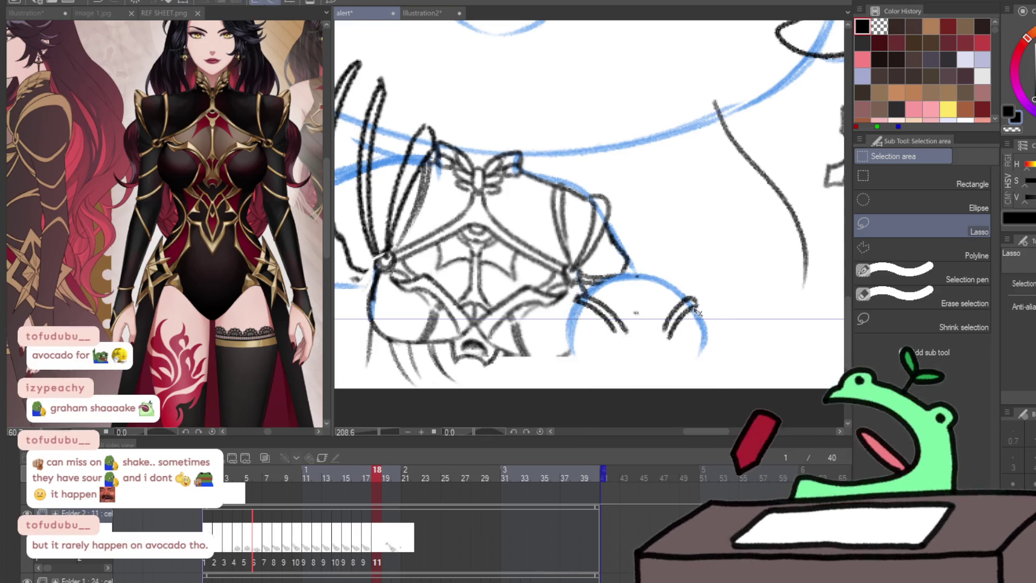
key(Return)
drag(697, 312, 417, 125)
Lasso and delete the old arm strokes left of the ornament, then clear the selection
key(m)
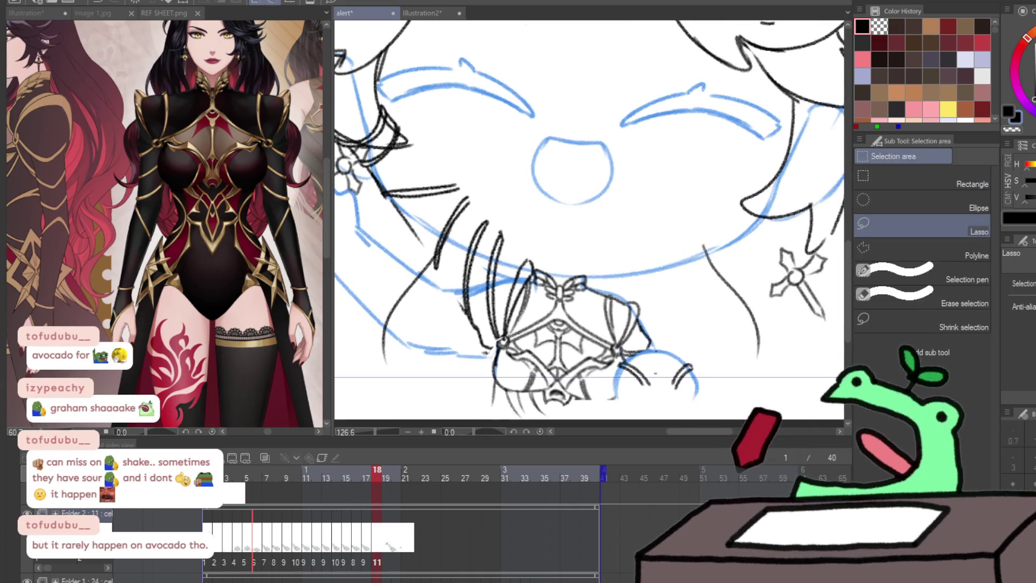
drag(494, 118, 559, 365)
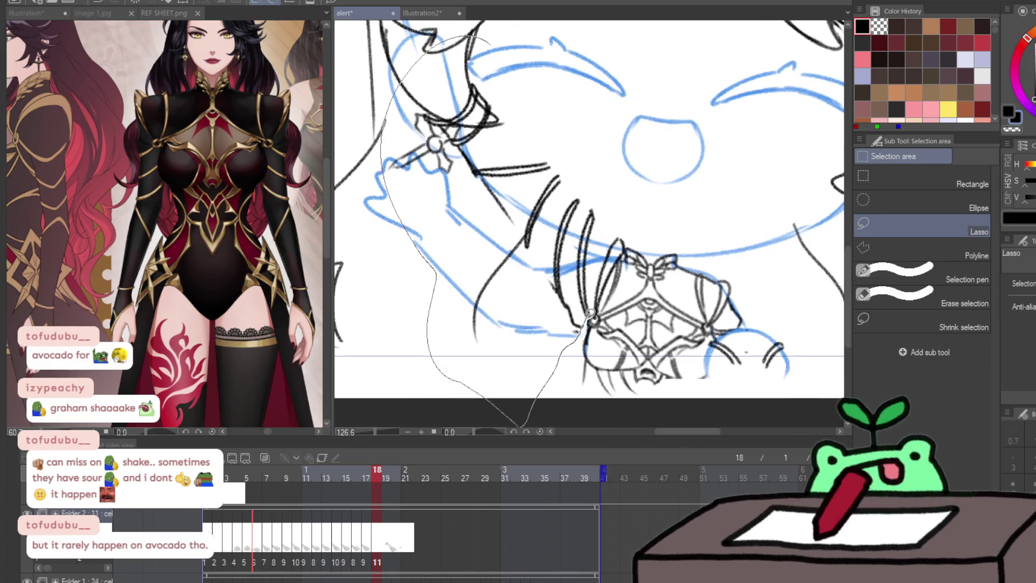
drag(603, 300, 629, 249)
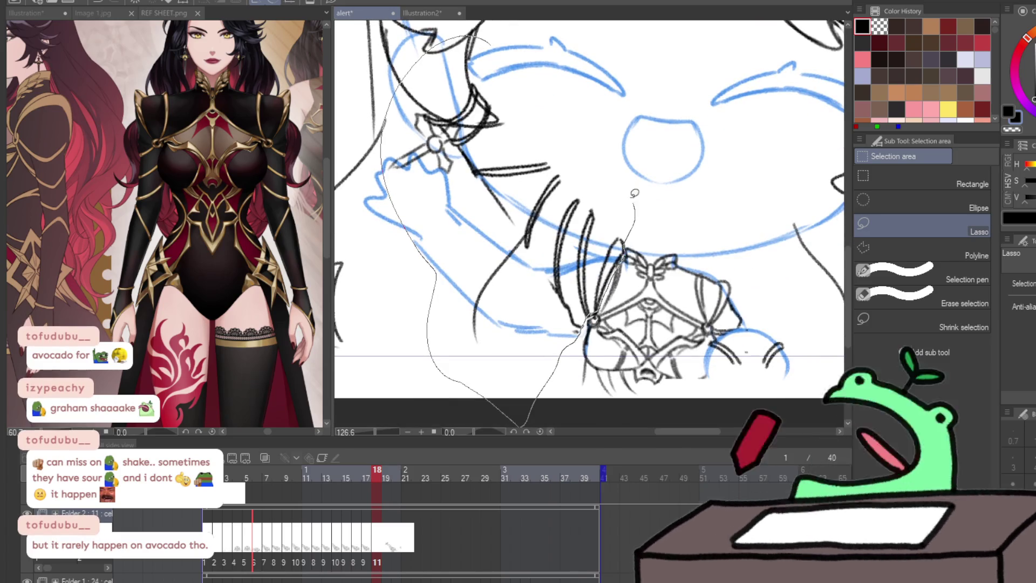
key(Delete)
key(ctrl+d)
key(ctrl+space)
click(637, 248)
With the Pencil, strengthen and add lines just left of the chest ornament
key(e)
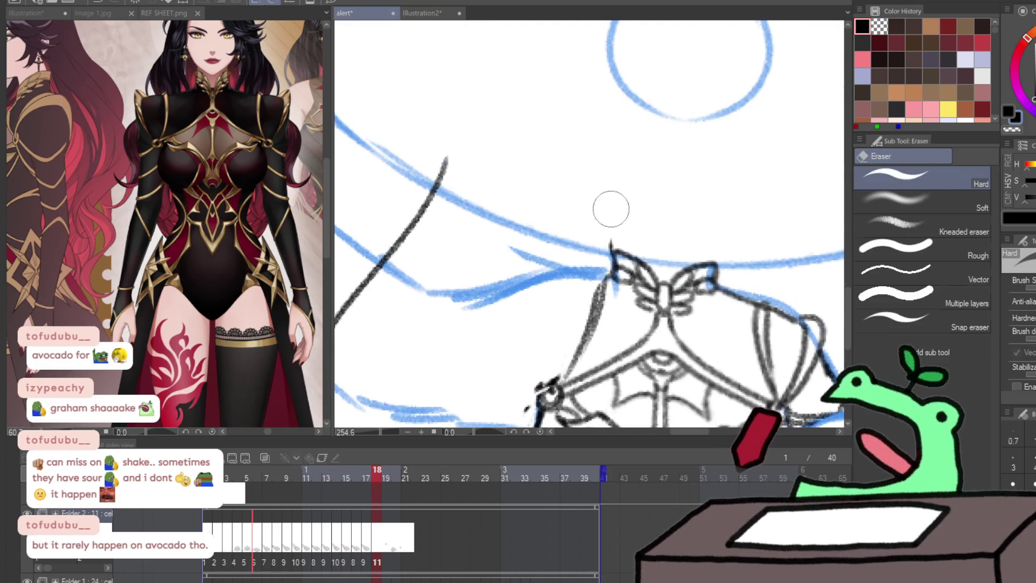
key(b)
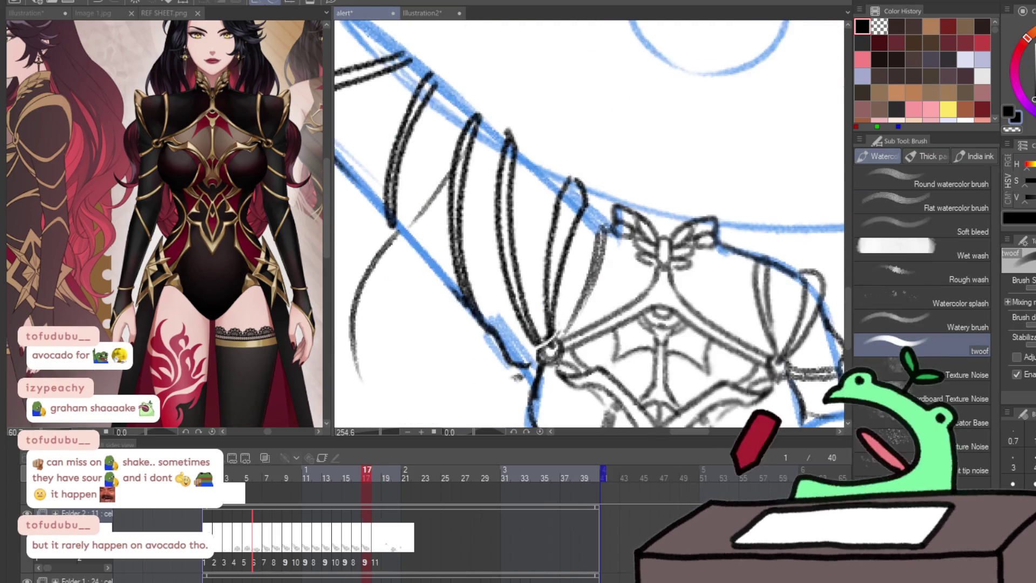
key(p)
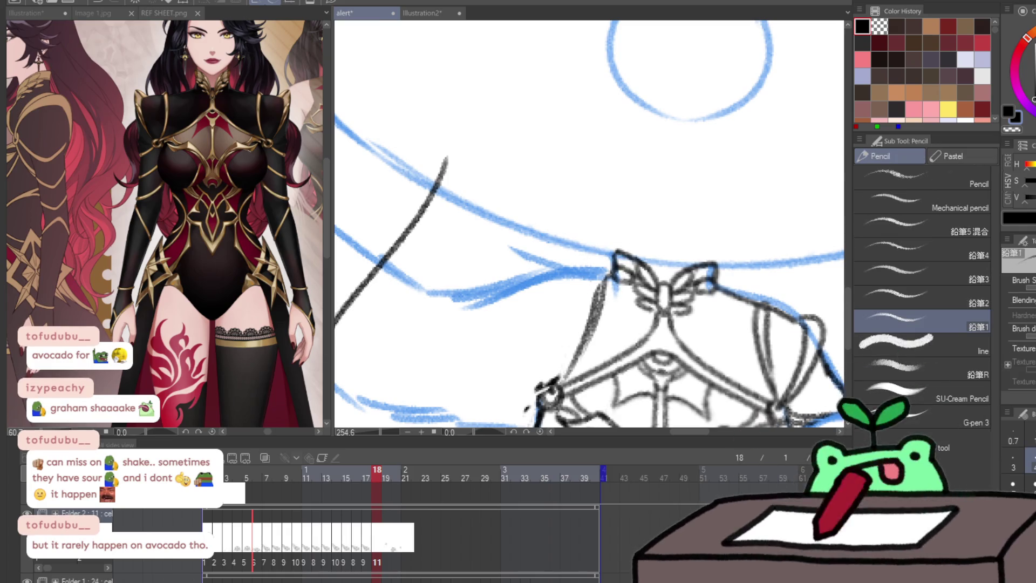
drag(593, 301, 598, 270)
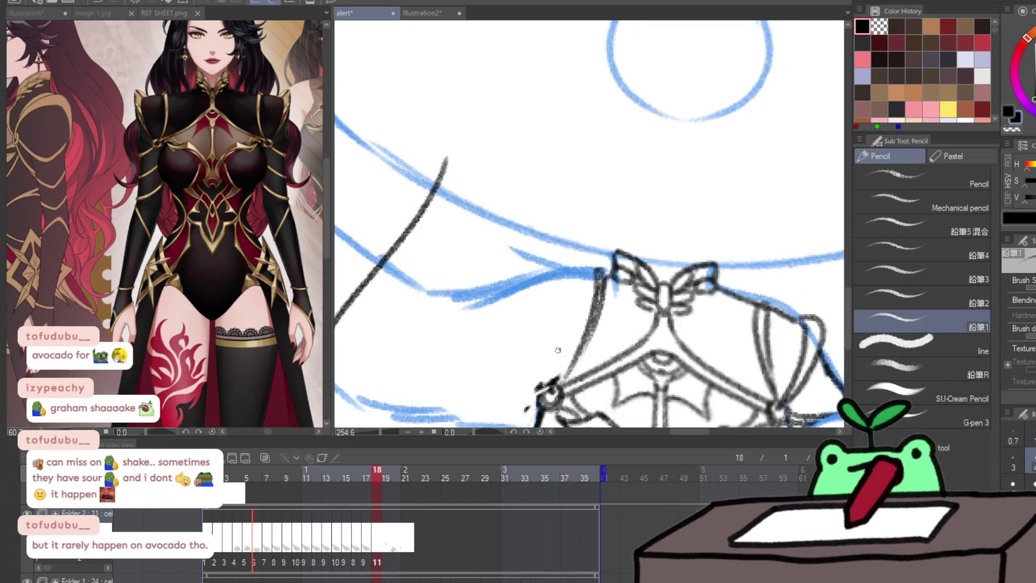
drag(555, 376, 558, 275)
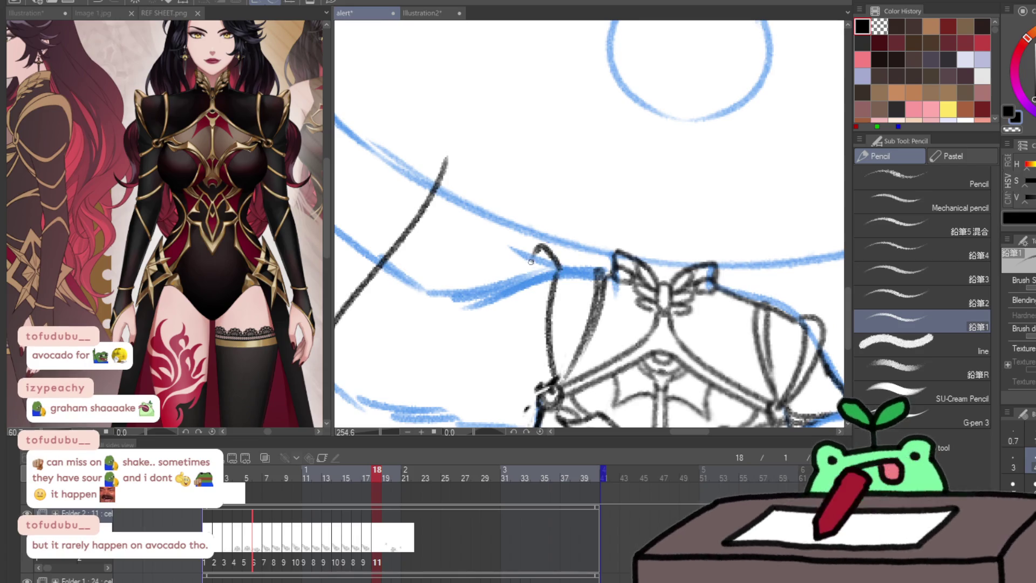
drag(539, 360, 690, 316)
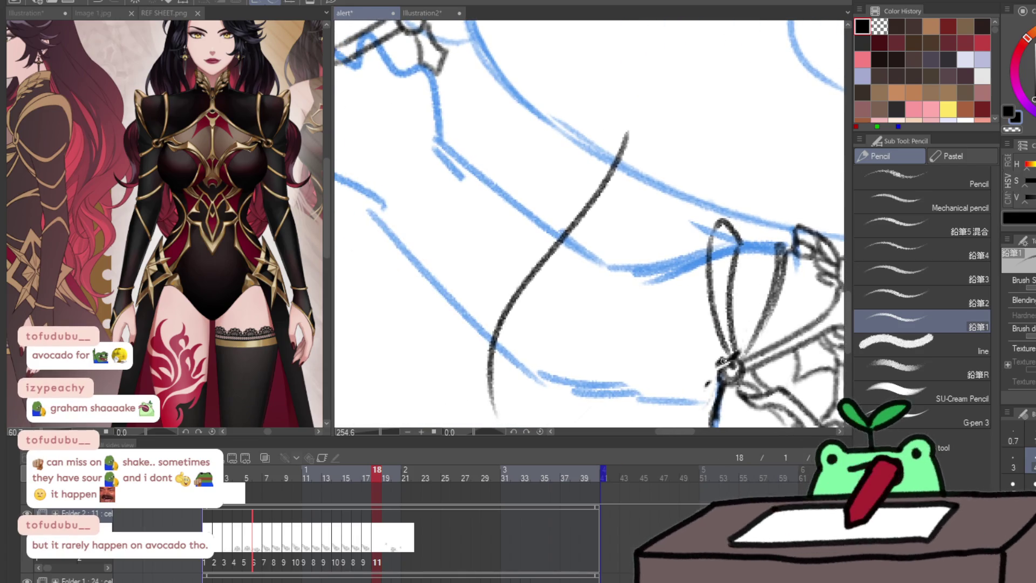
Pencil the left petal edges of the ornament, undoing and redrawing the outer curve
drag(722, 371, 674, 302)
drag(660, 267, 707, 378)
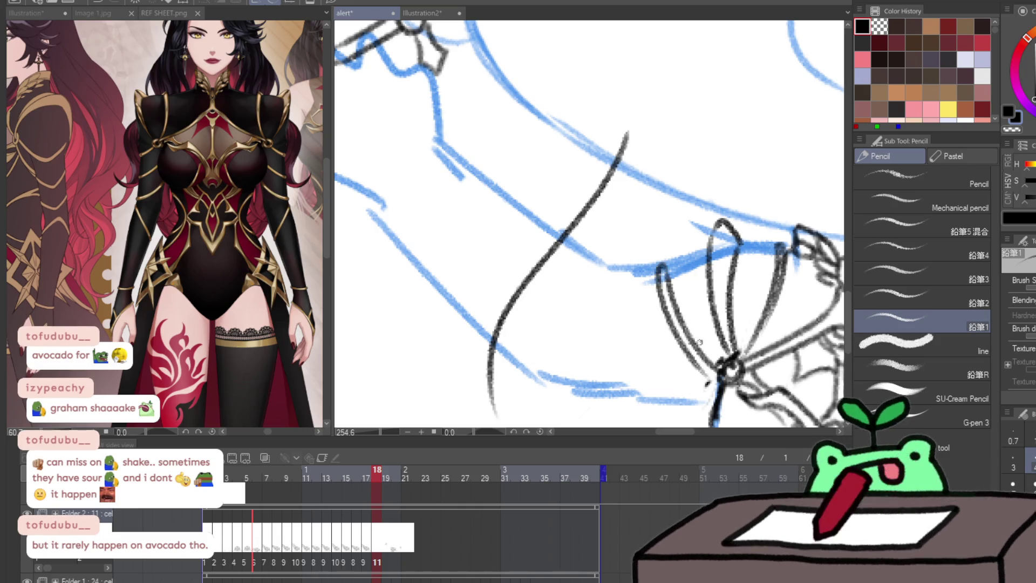
drag(667, 262, 710, 249)
drag(613, 264, 632, 306)
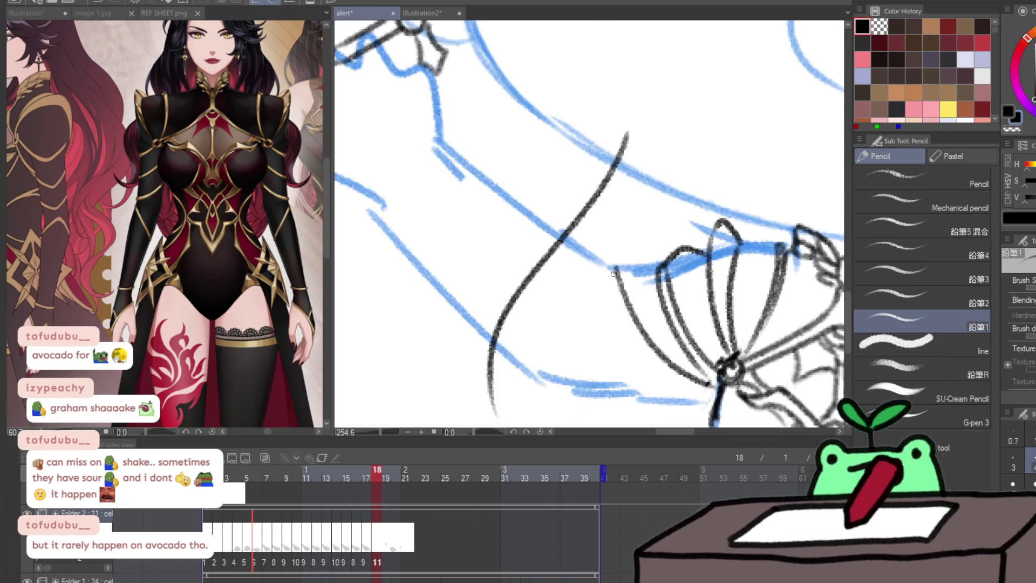
drag(607, 267, 701, 382)
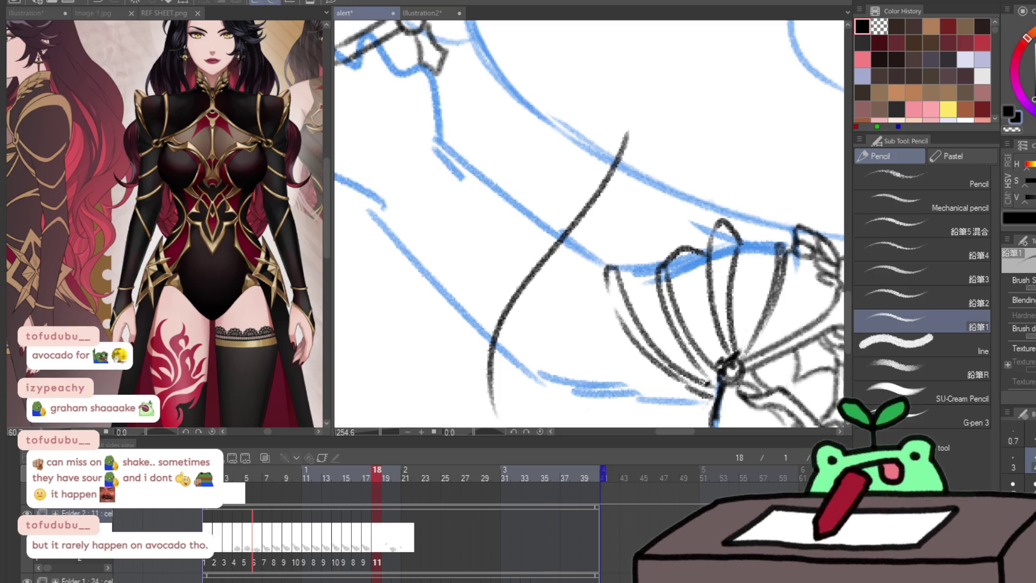
mouse_move(605, 267)
mouse_down()
mouse_move(640, 278)
mouse_move(594, 292)
mouse_up()
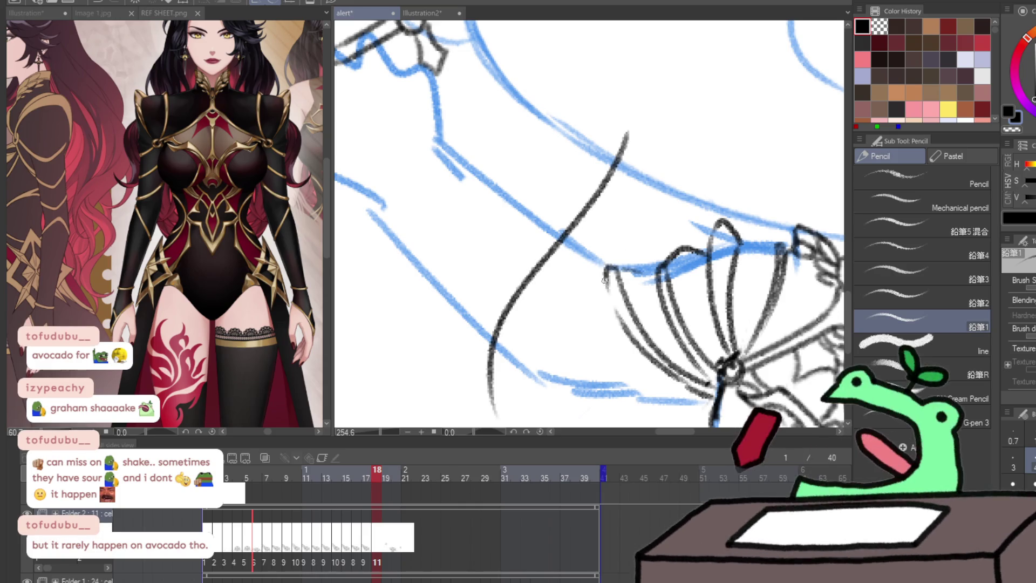
key(ctrl+z)
key(ctrl+z)
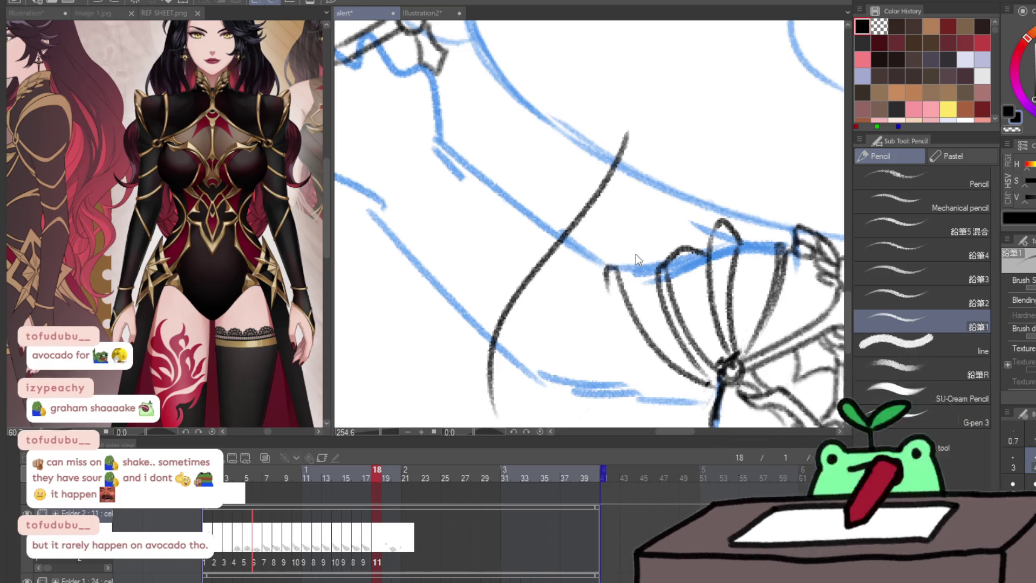
key(ctrl+z)
drag(712, 375, 616, 268)
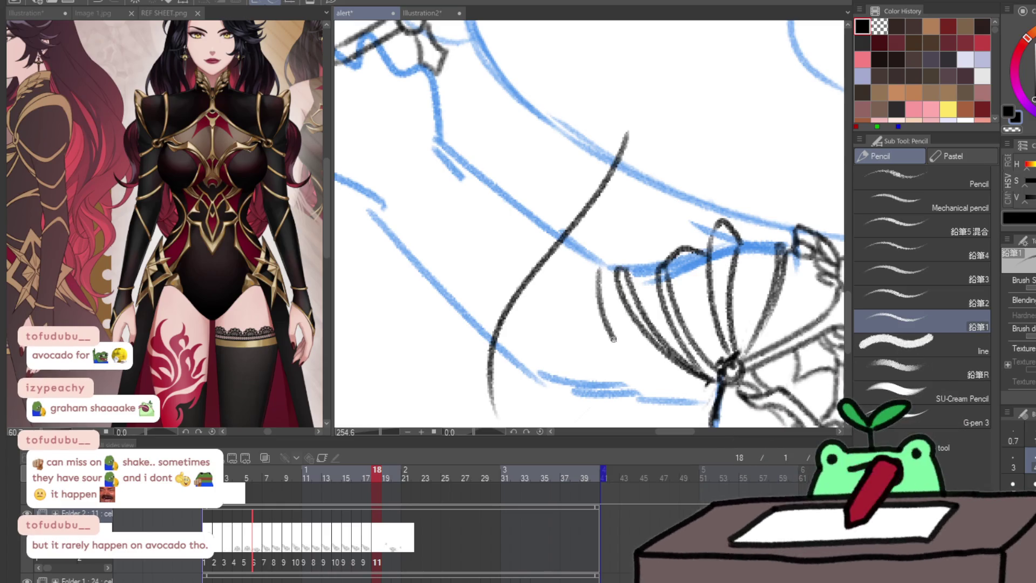
mouse_move(594, 263)
mouse_down()
mouse_move(602, 329)
mouse_move(656, 394)
mouse_up()
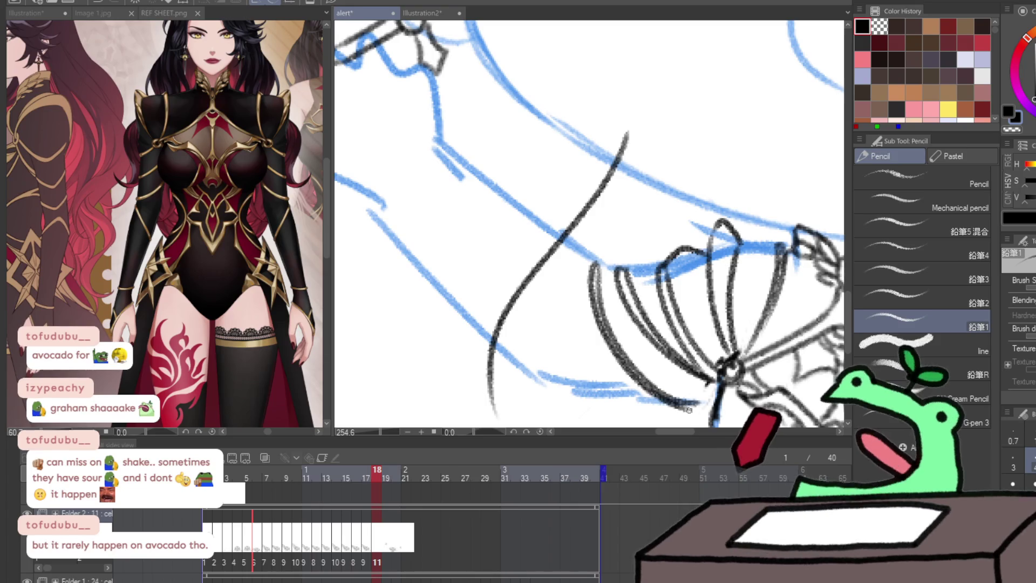
mouse_move(578, 264)
mouse_down()
mouse_move(464, 318)
mouse_move(582, 256)
mouse_up()
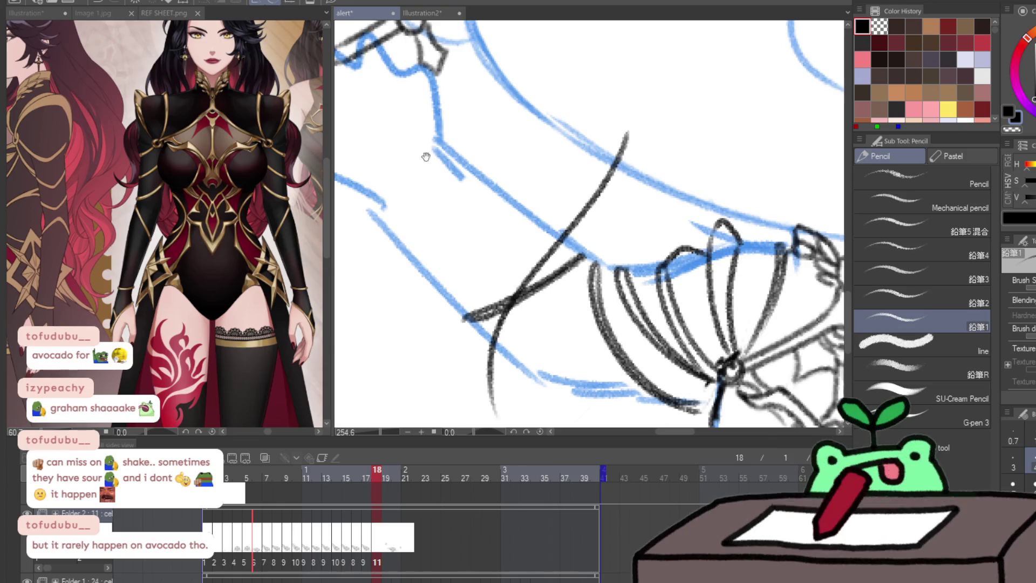
Ink the wrist cuff with inner, lower and parallel arcs plus a diagonal sleeve line
drag(423, 157, 499, 165)
mouse_move(432, 197)
mouse_down()
mouse_move(455, 207)
mouse_move(514, 133)
mouse_up()
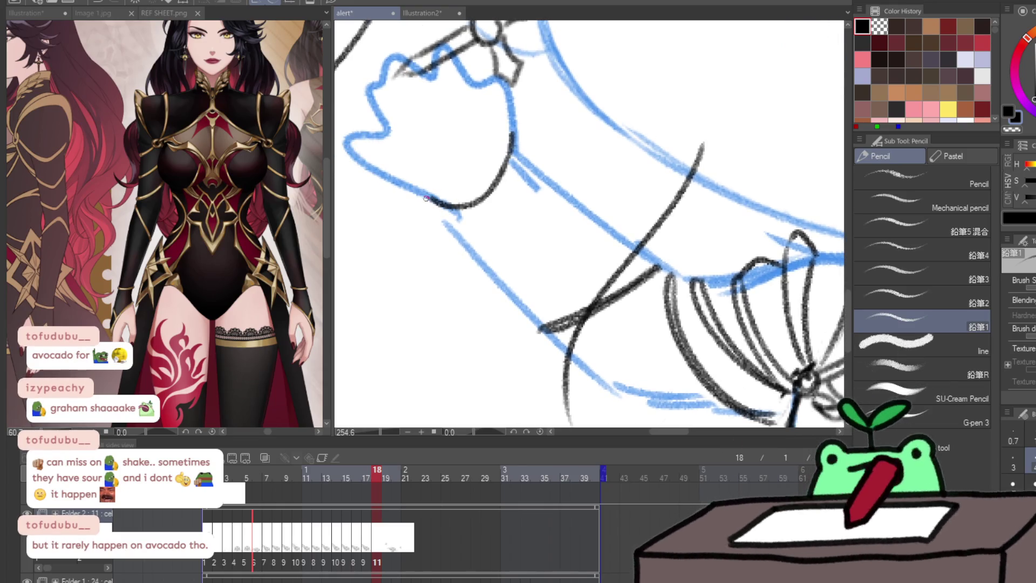
drag(453, 216, 425, 198)
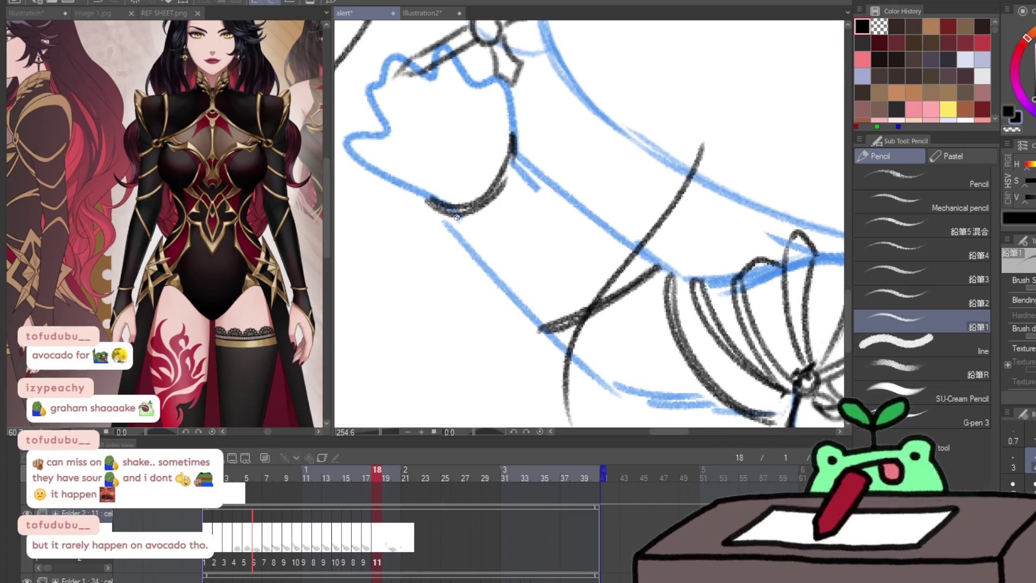
key(ctrl+z)
key(ctrl+z)
key(ctrl+z)
key(ctrl+z)
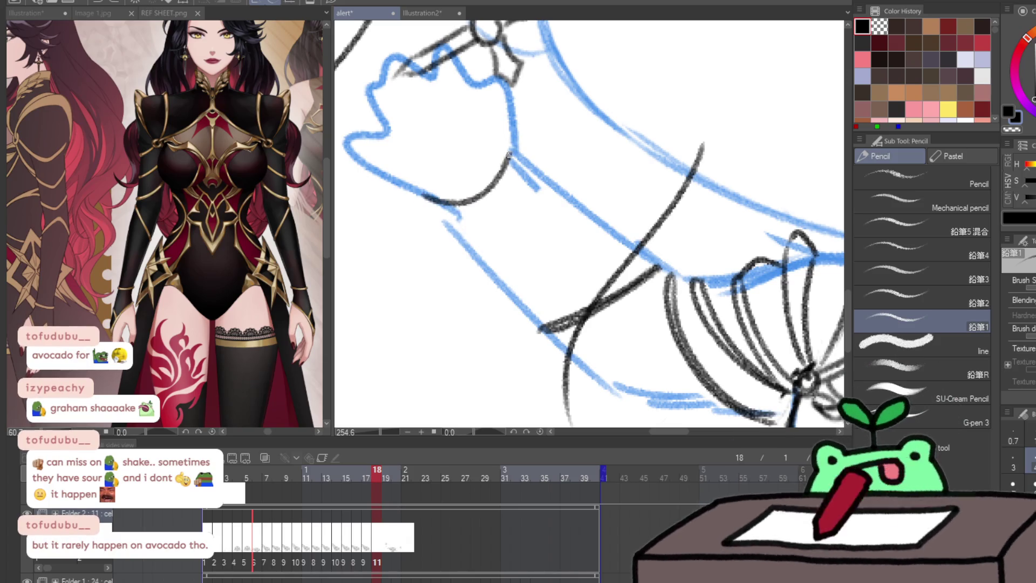
drag(509, 157, 512, 126)
drag(432, 204, 422, 195)
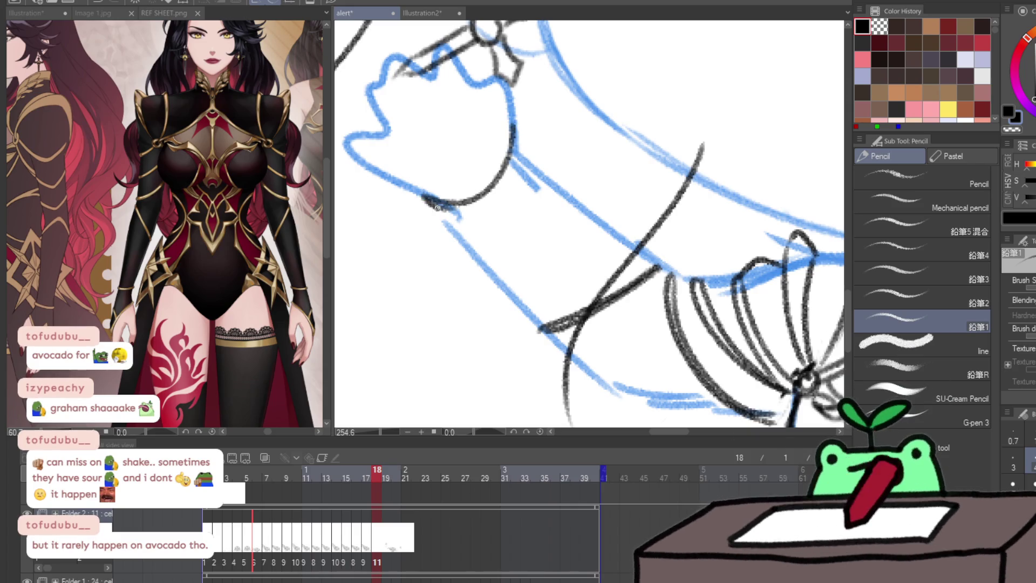
drag(487, 203, 518, 125)
mouse_move(463, 234)
mouse_down()
mouse_move(529, 193)
mouse_move(539, 172)
mouse_up()
drag(465, 242, 537, 179)
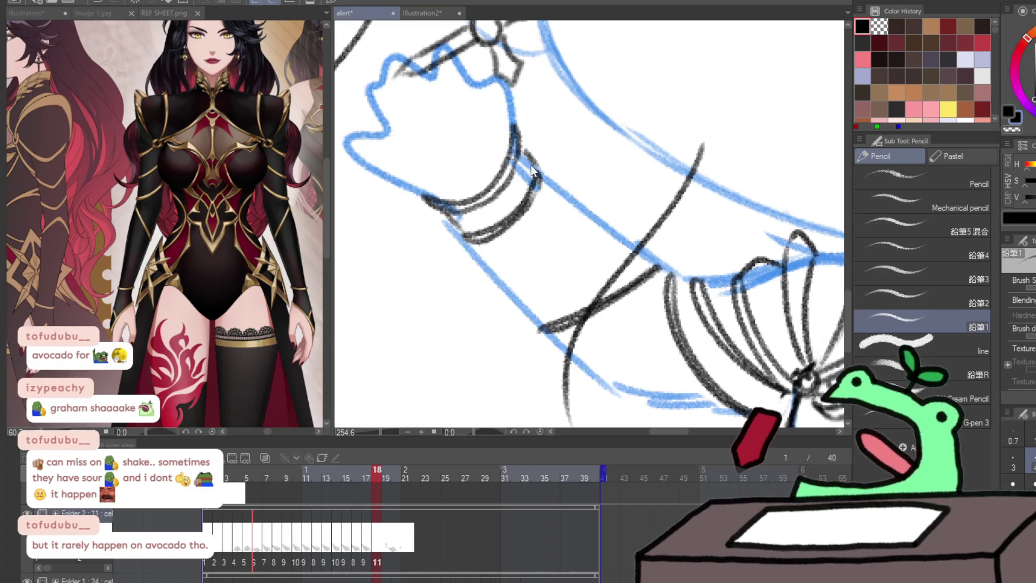
drag(543, 180, 632, 249)
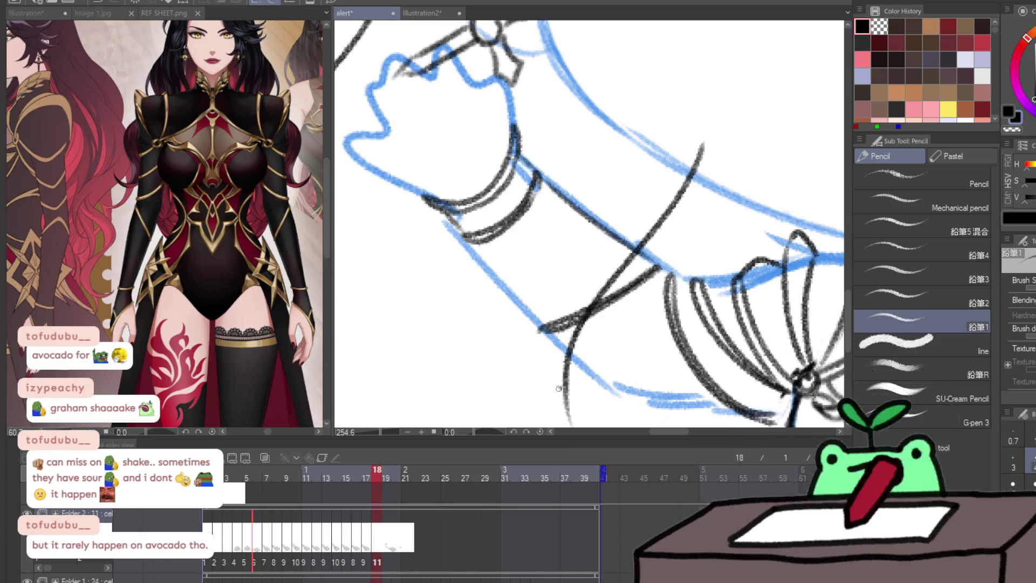
drag(572, 369, 562, 369)
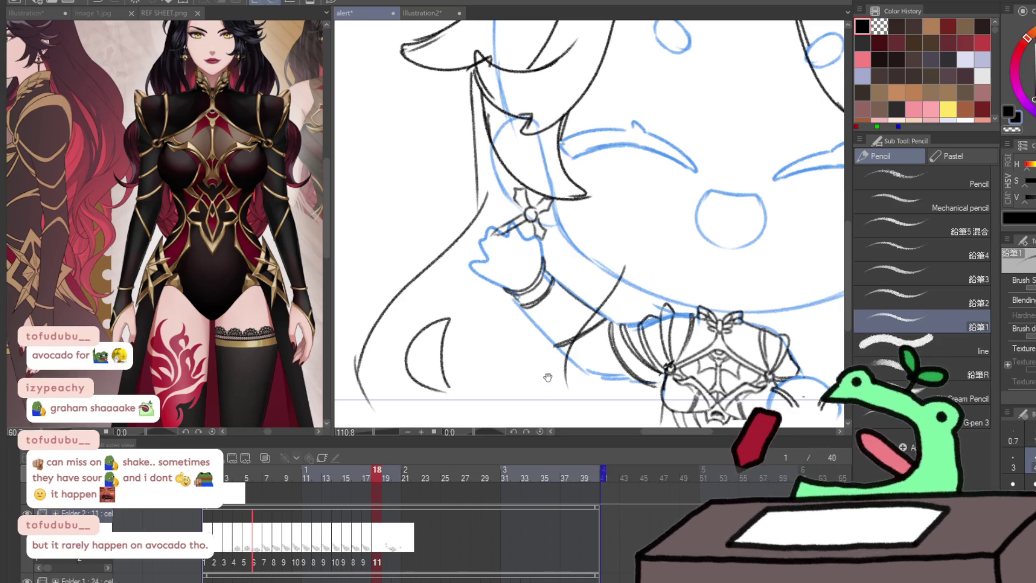
Step back from frame 16 to frame 8, checking frame 7, and pick the plain Liquify brush
scroll(548, 372, down, 3)
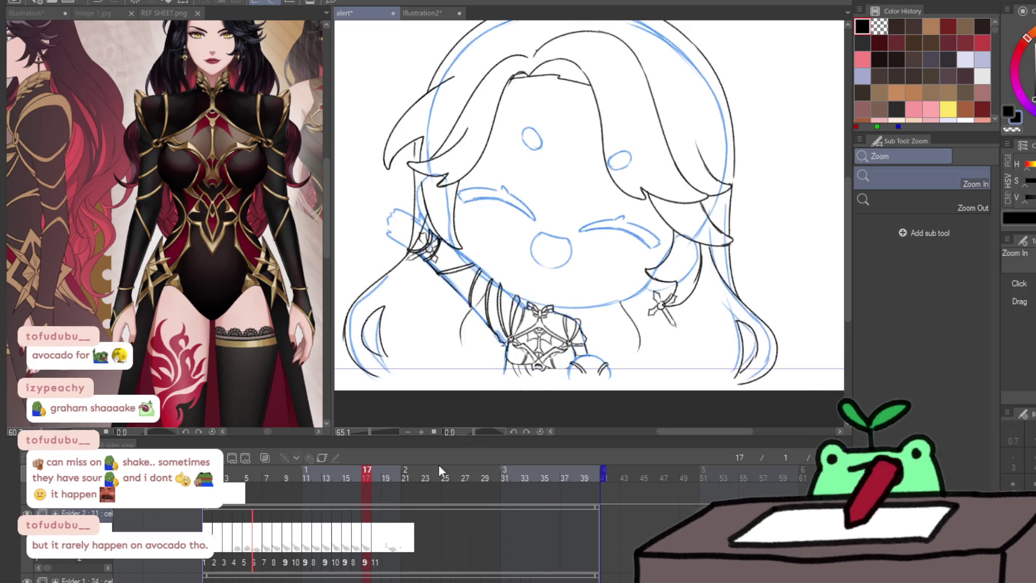
click(360, 562)
key(Left)
key(Left)
key(Left)
key(Left)
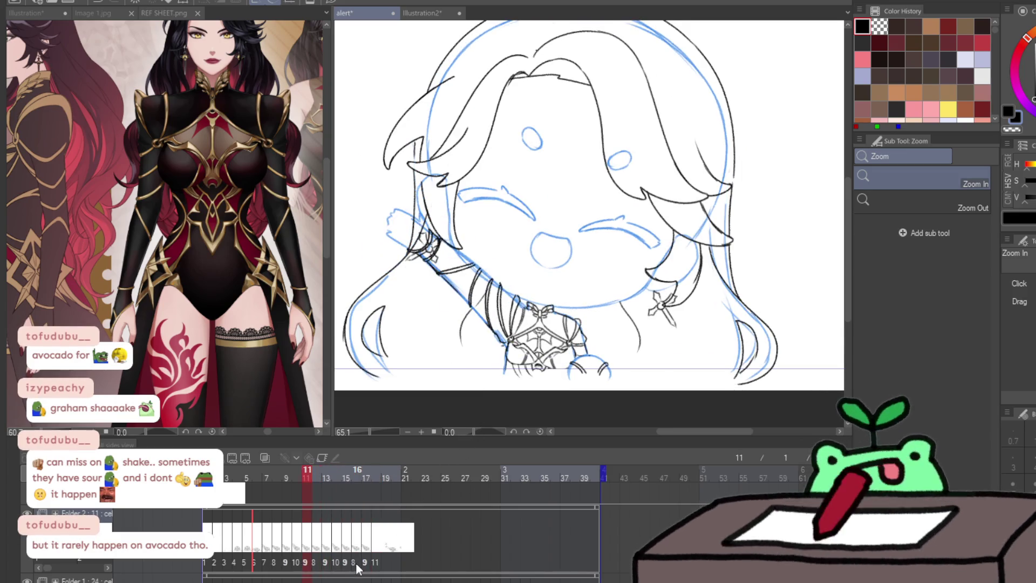
key(Left)
key(Left)
key(Left)
key(Left)
key(Left)
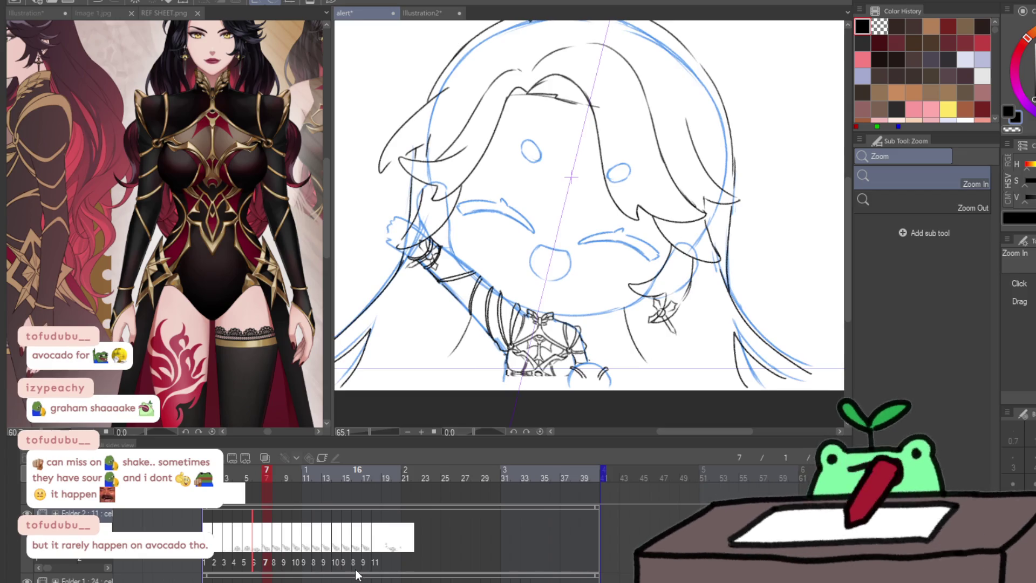
key(Right)
key(Left)
key(Right)
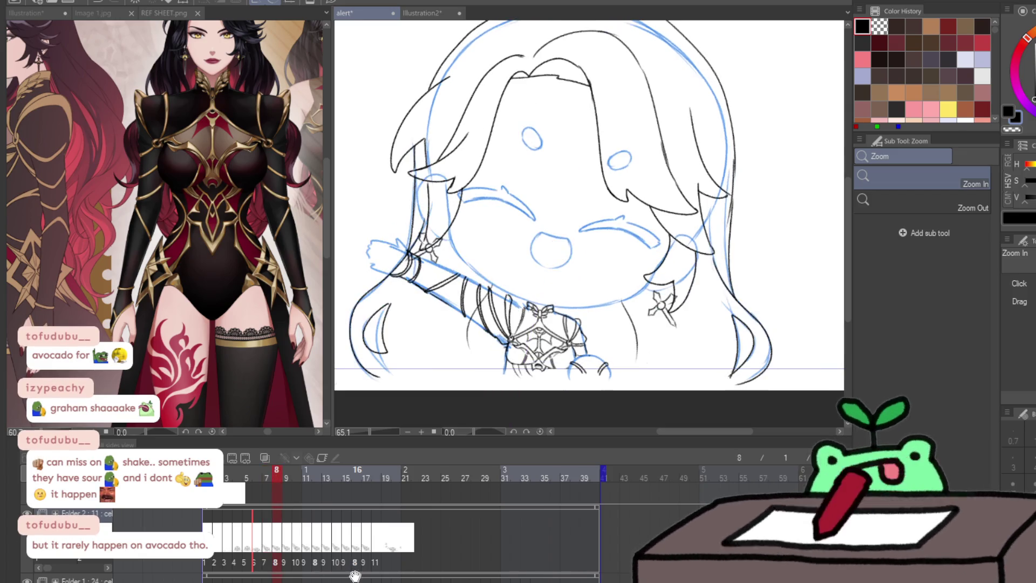
key(j)
key(j)
key(j)
click(915, 180)
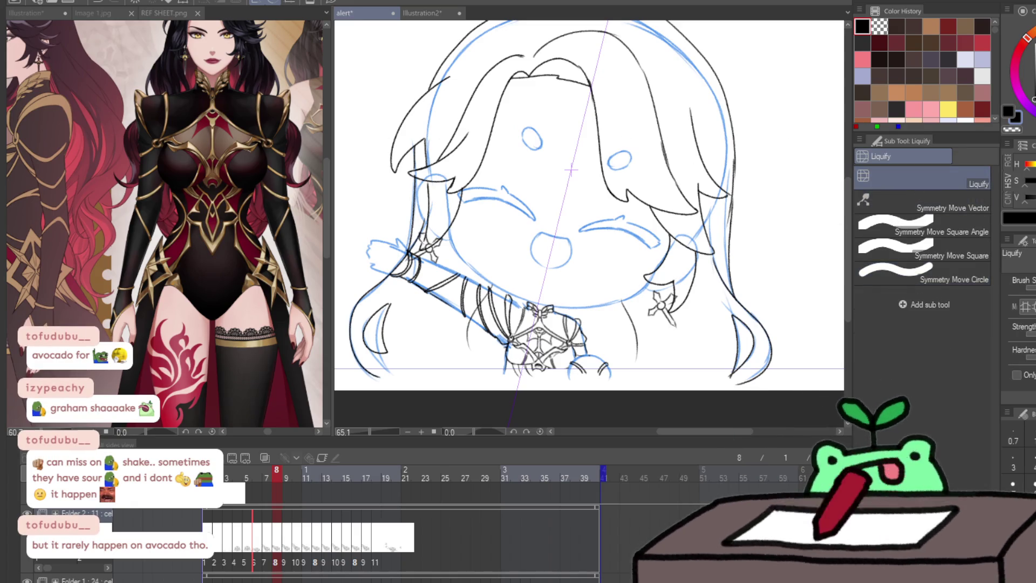
Warp both cross earrings on frame 8 slightly downward with Symmetry Move Circle, then advance to frame 9
drag(660, 301, 664, 306)
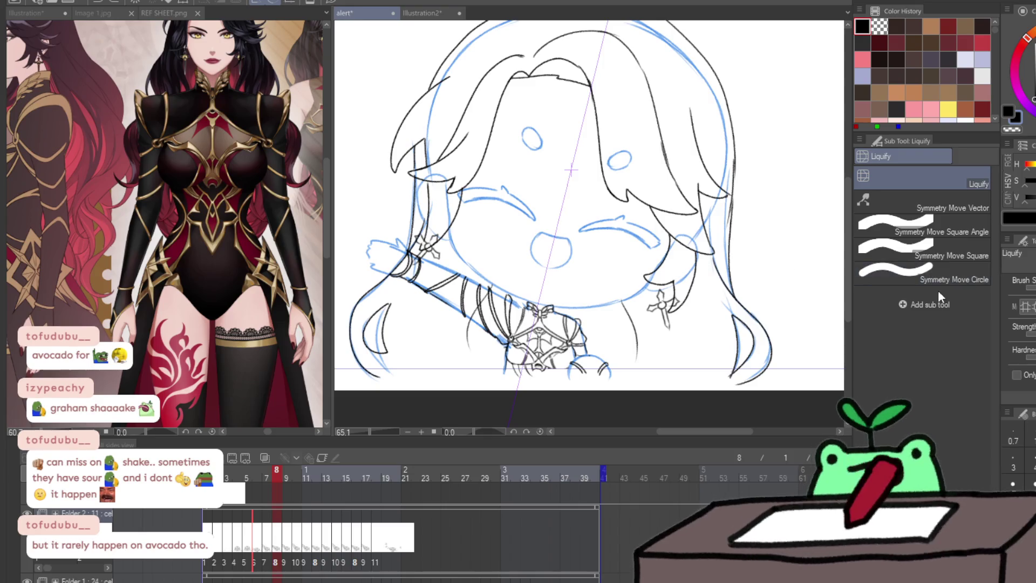
click(923, 278)
drag(665, 313, 668, 318)
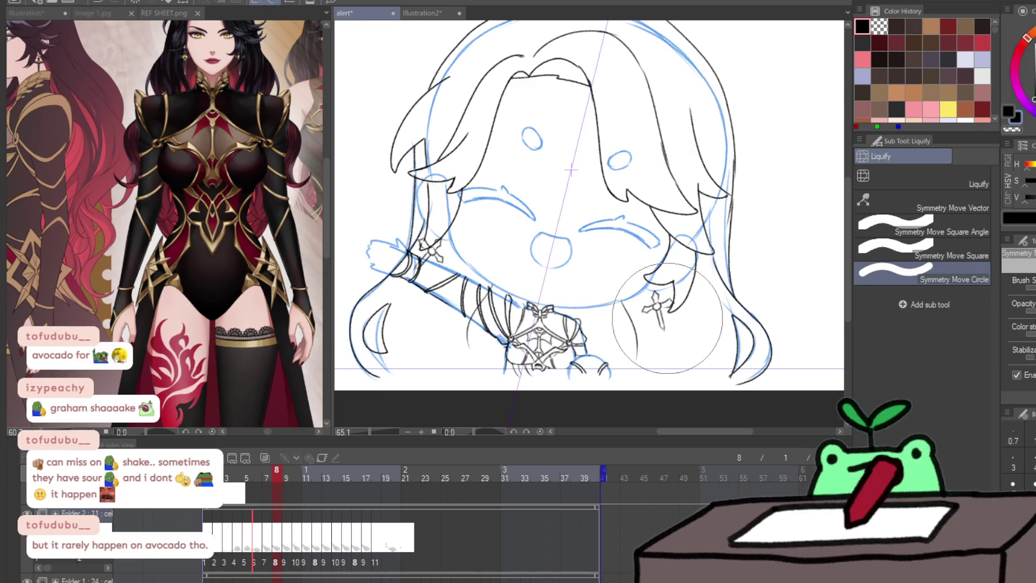
drag(668, 319, 667, 318)
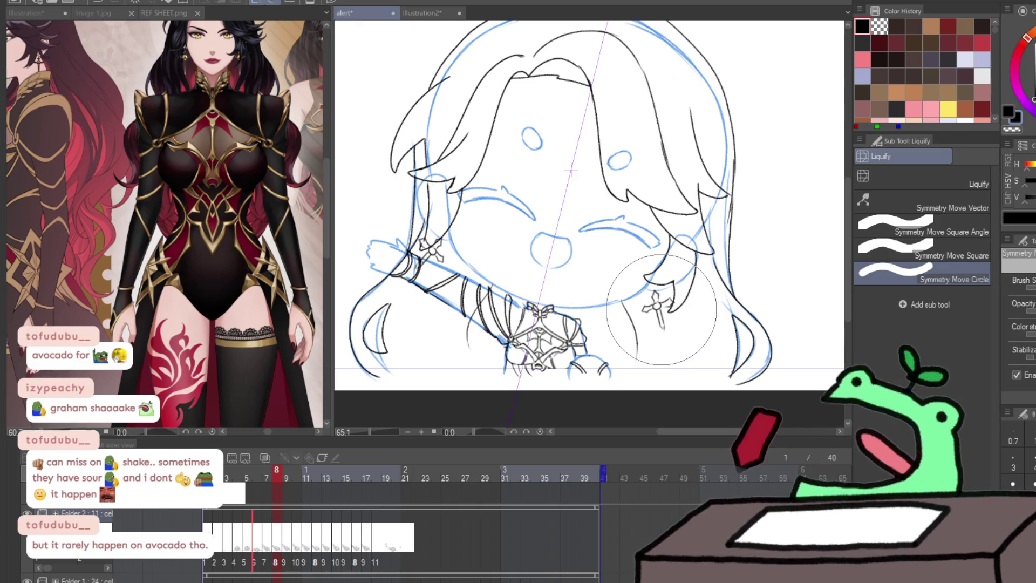
key(period)
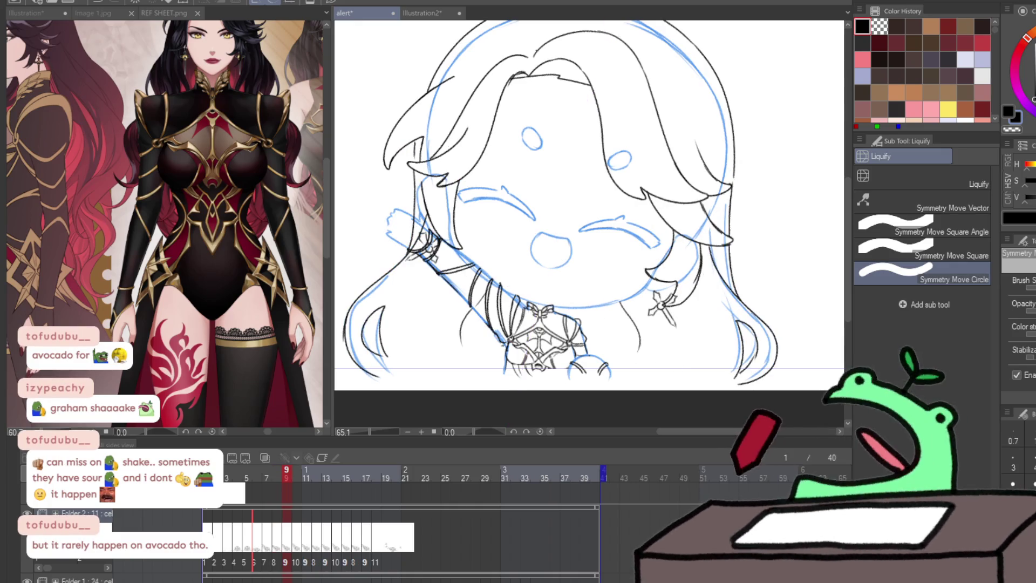
key(ctrl+z)
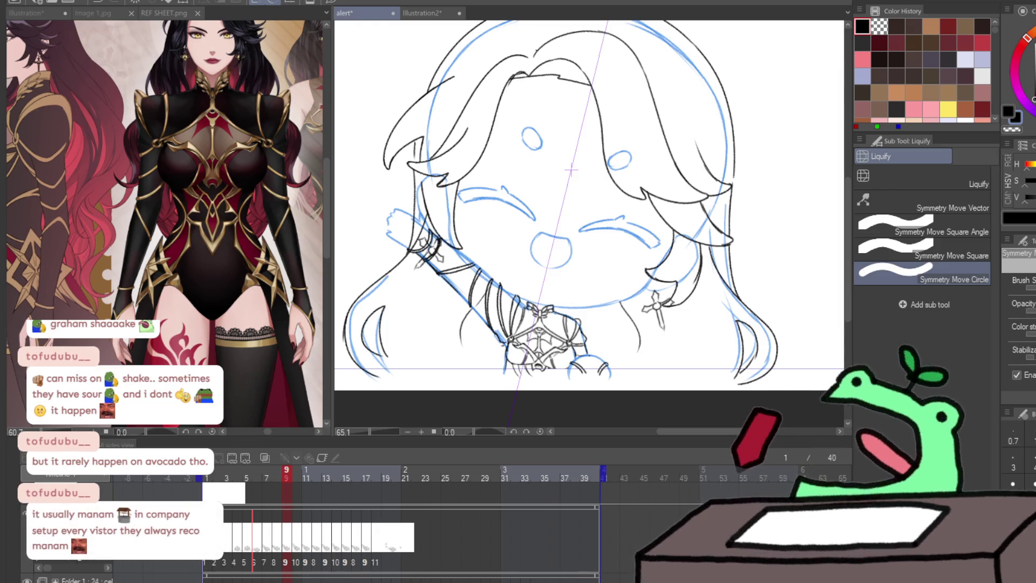
key(m)
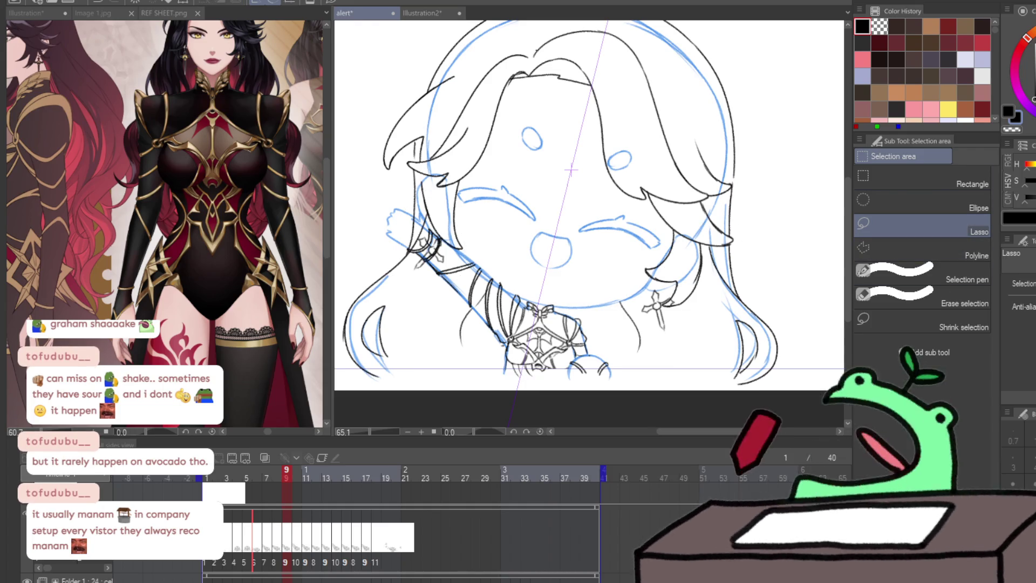
Lasso the right cross earring and rotate it slightly clockwise
drag(653, 267, 683, 281)
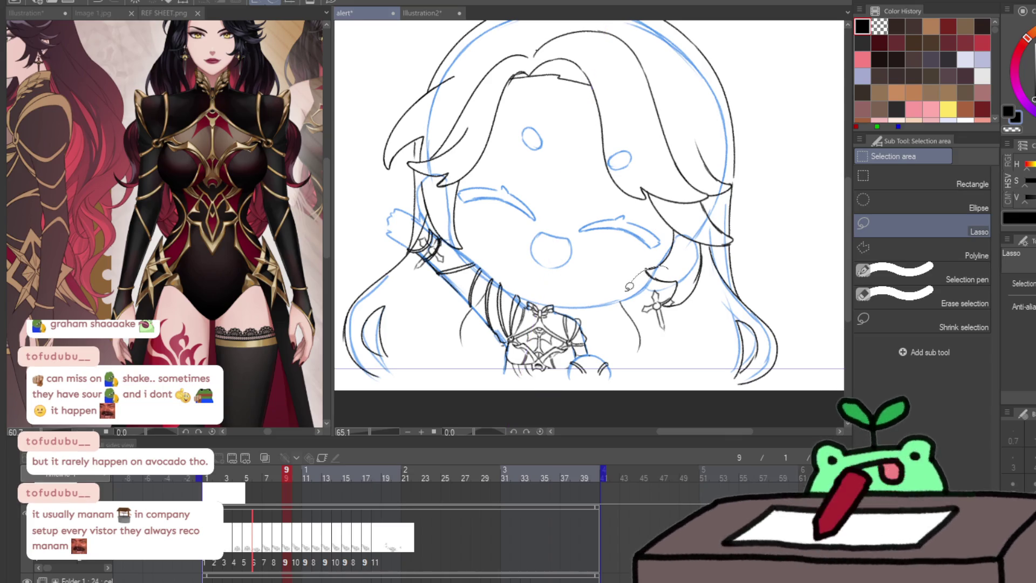
key(ctrl+t)
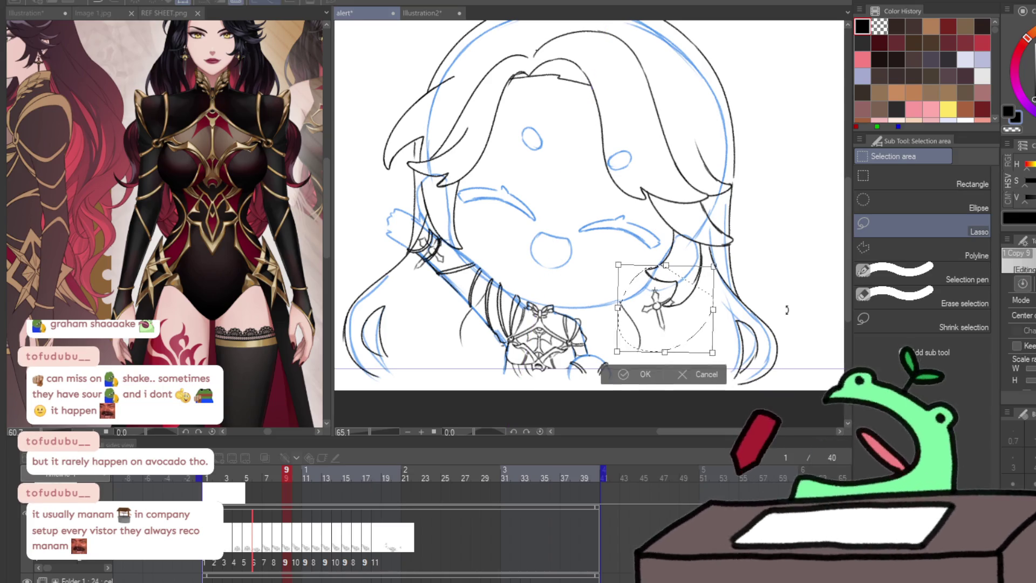
drag(786, 307, 776, 328)
click(636, 381)
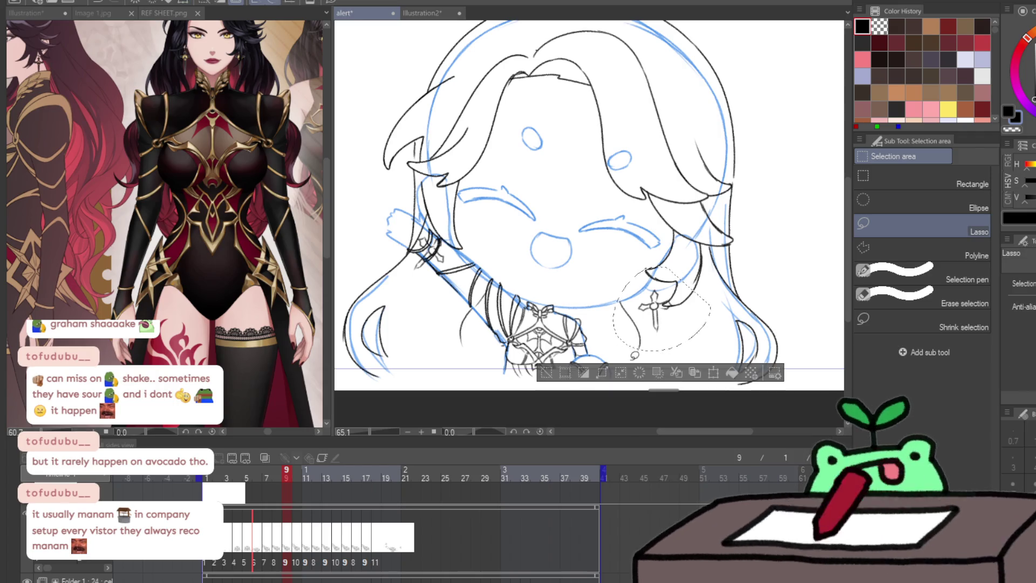
Rotate the left hair strand and earring counter-clockwise, then compare frames 8 and 9
drag(448, 201, 459, 237)
key(ctrl+t)
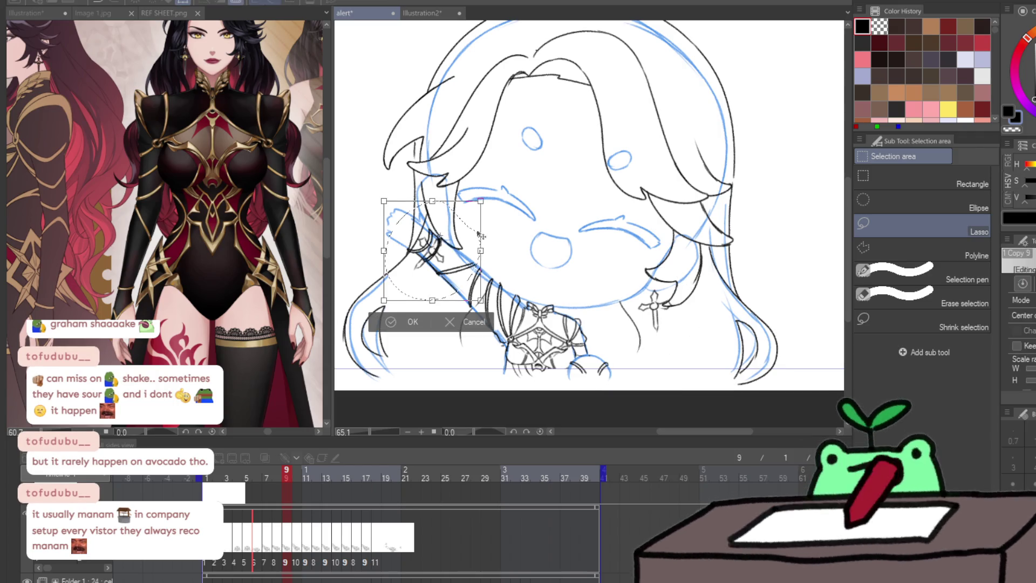
drag(556, 226, 526, 166)
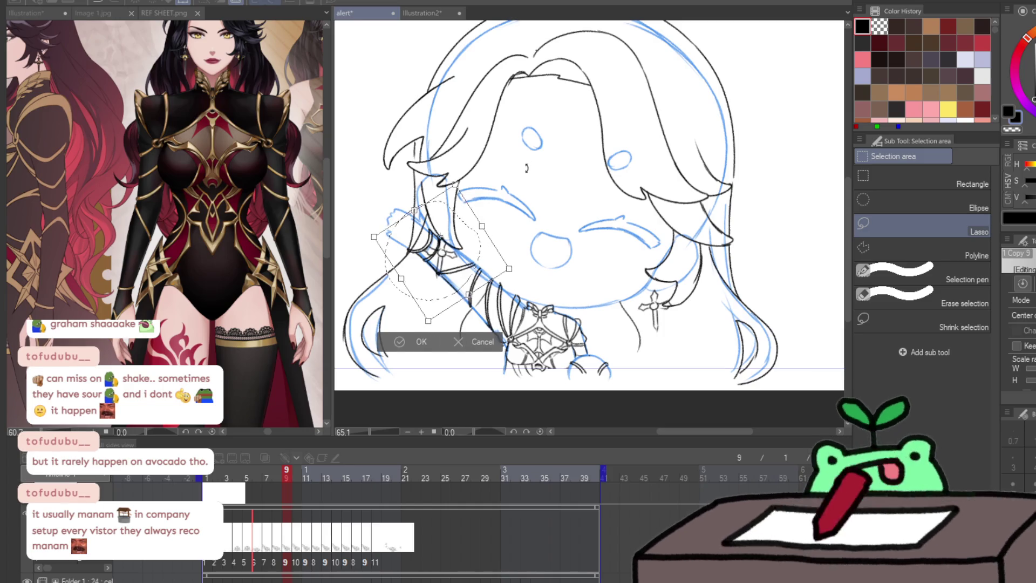
click(422, 341)
key(comma)
key(period)
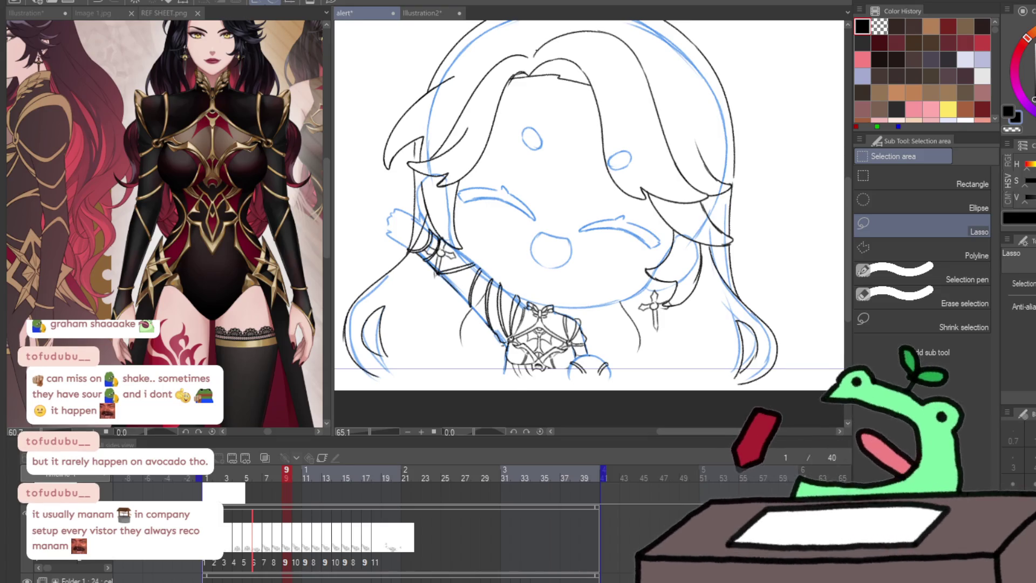
Preview frames 10, 12 and 16 for the earrings, then free-transform frame 18's selected lineart
key(Right)
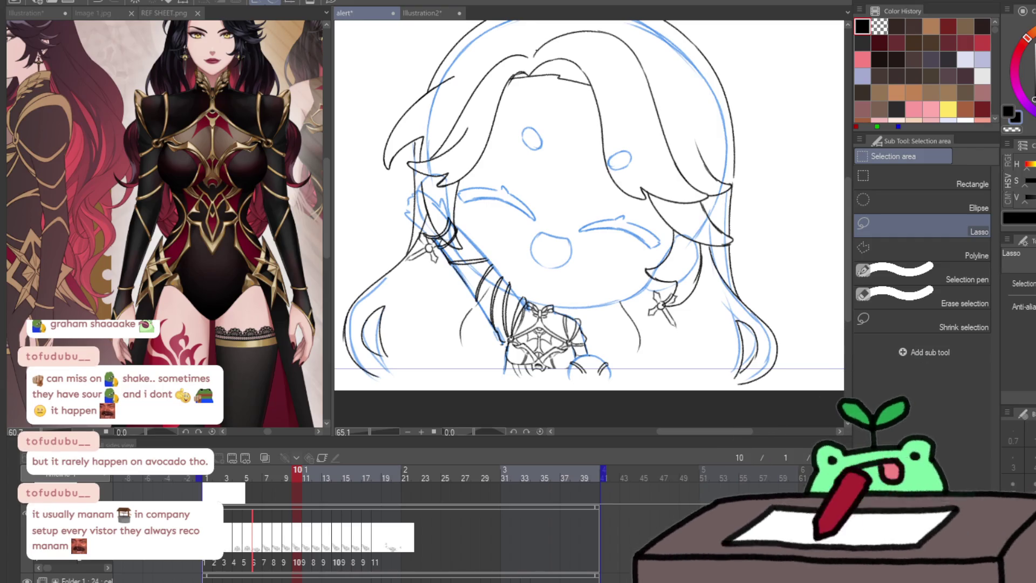
key(space)
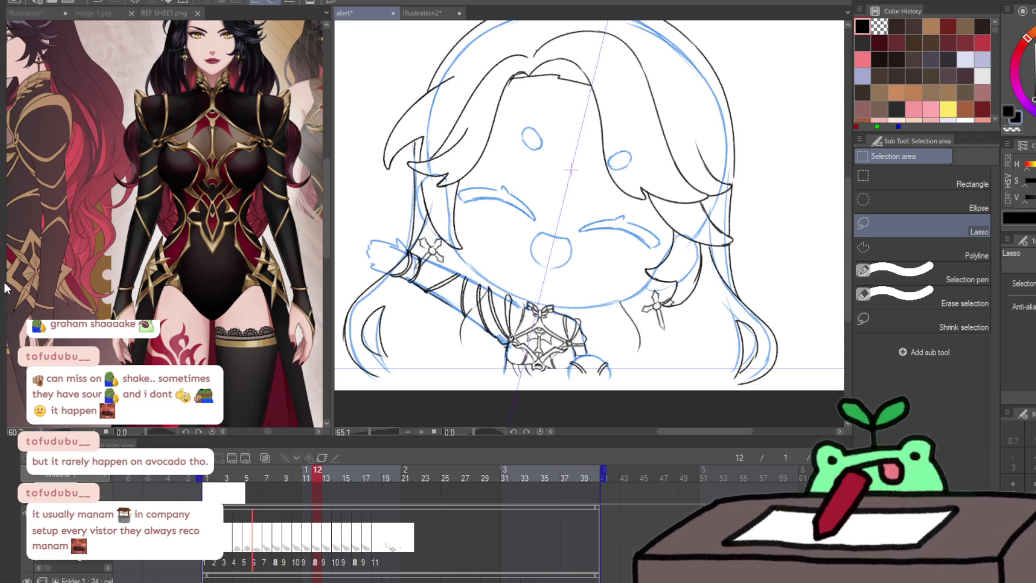
click(268, 558)
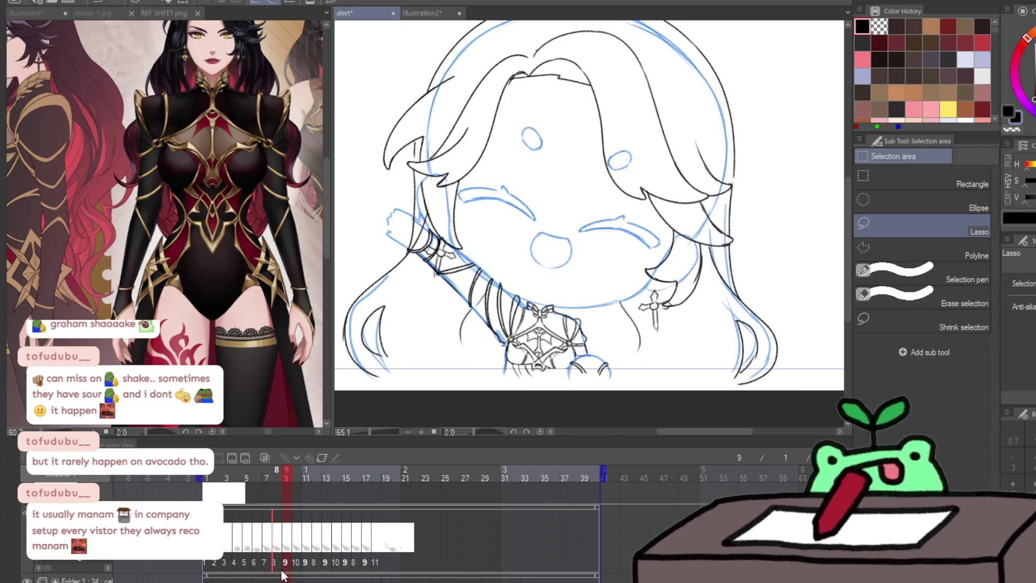
click(318, 565)
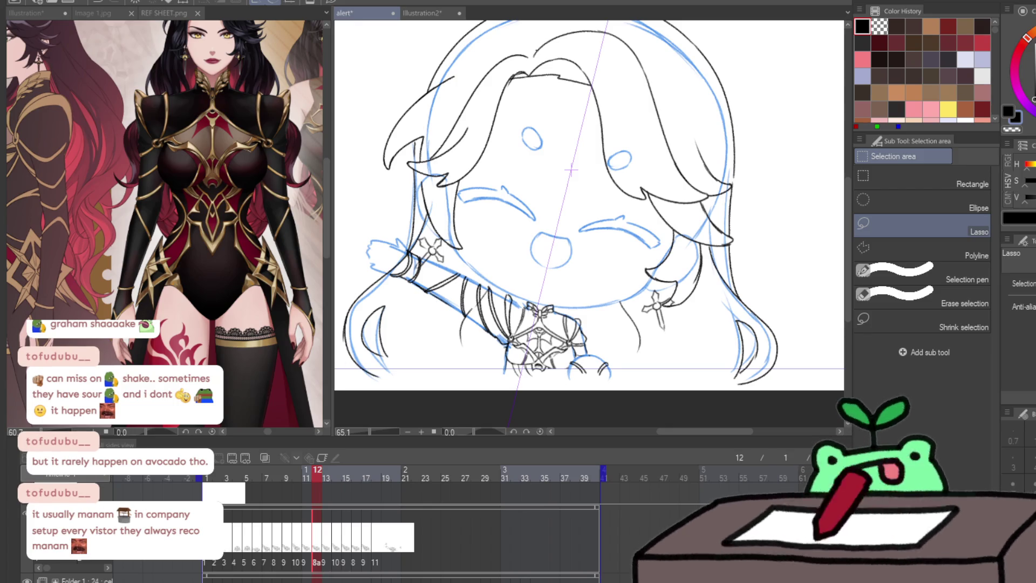
key(ctrl+z)
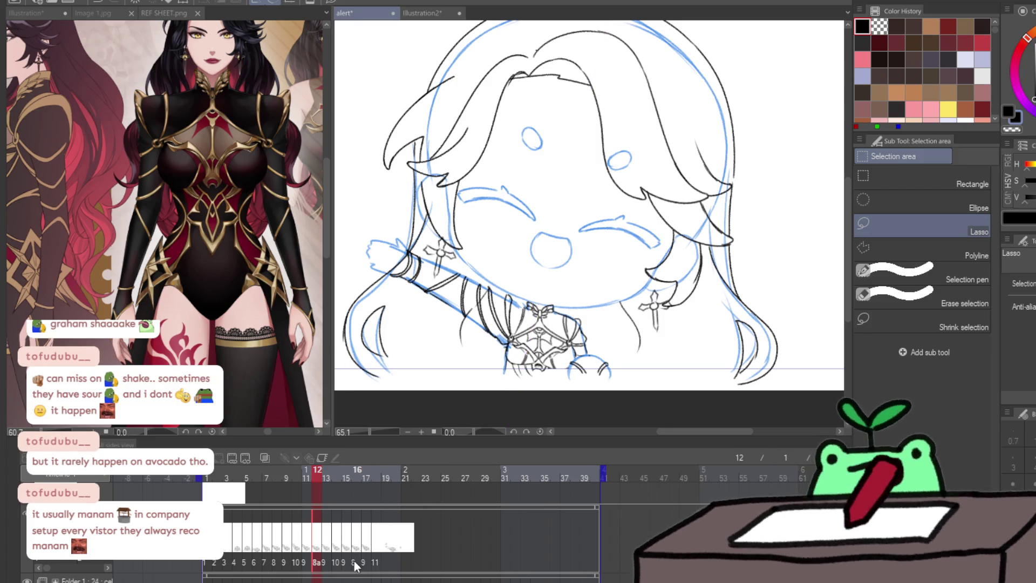
click(354, 561)
key(ctrl+z)
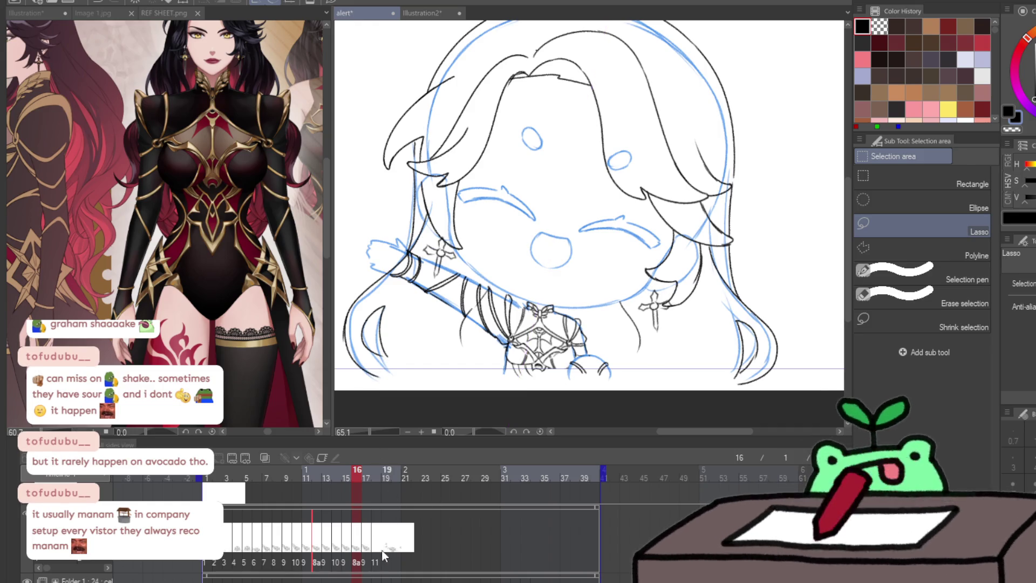
click(376, 564)
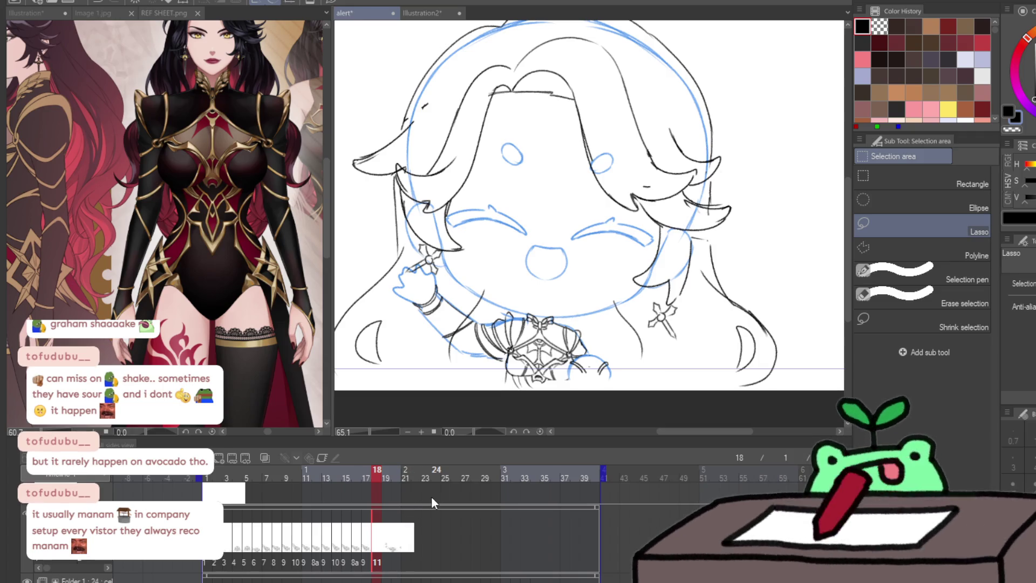
key(ctrl+t)
Rotate frame 18's hand, chest ornament and earring lineart slightly counter-clockwise to match the tilted head
mouse_move(669, 332)
mouse_down()
mouse_move(658, 307)
mouse_move(683, 306)
mouse_move(641, 312)
mouse_up()
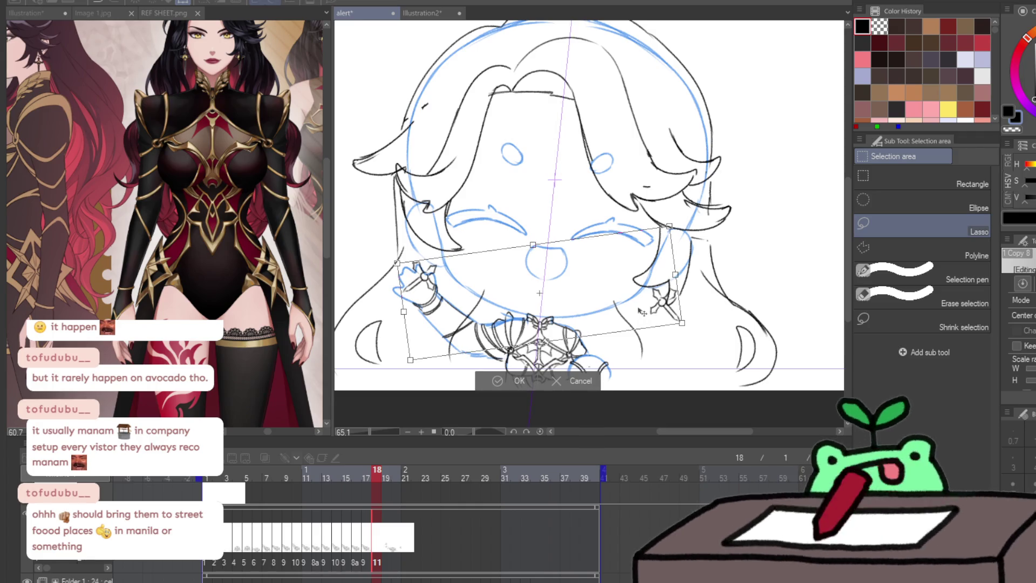
drag(763, 299, 764, 299)
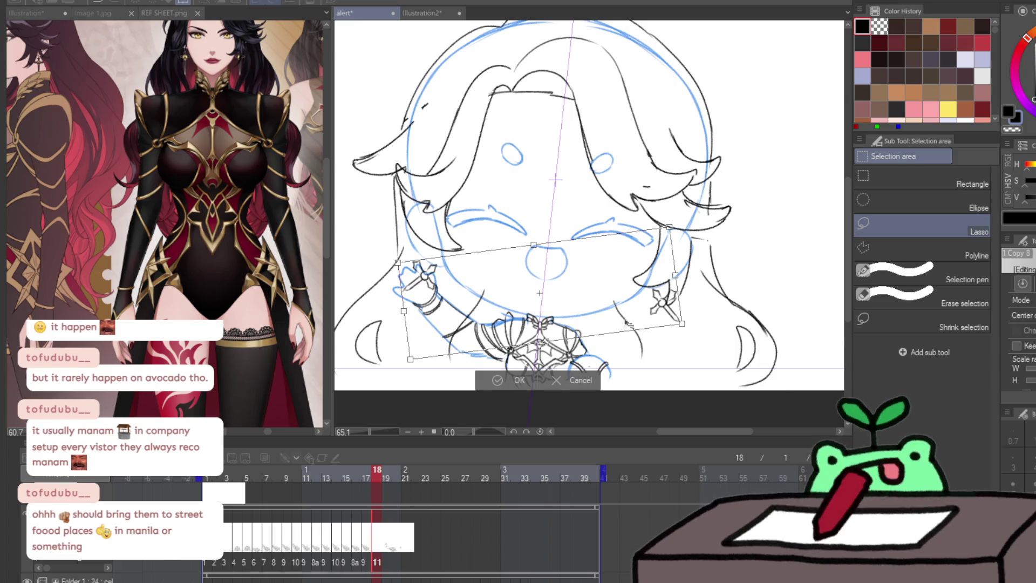
click(519, 380)
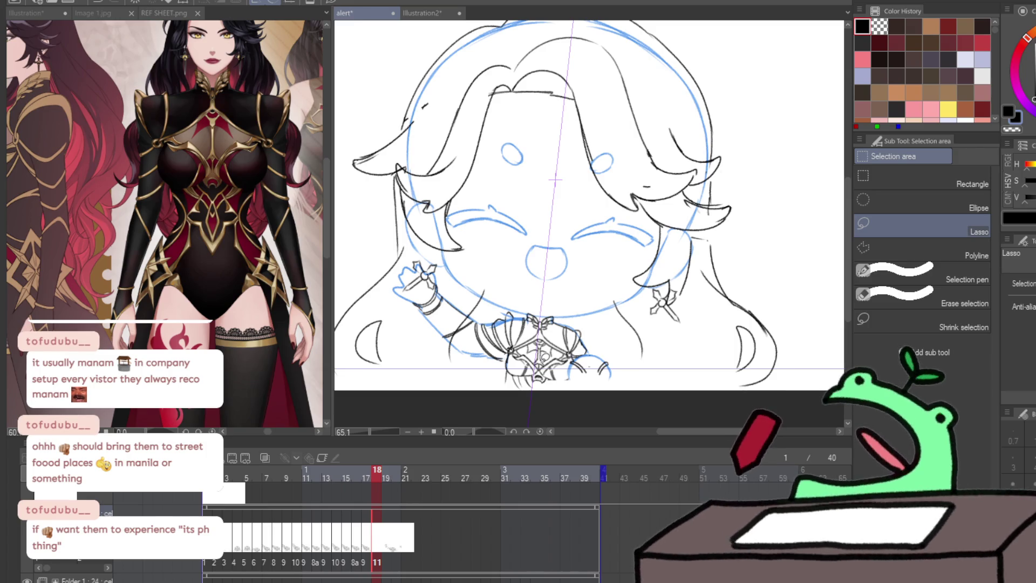
click(383, 562)
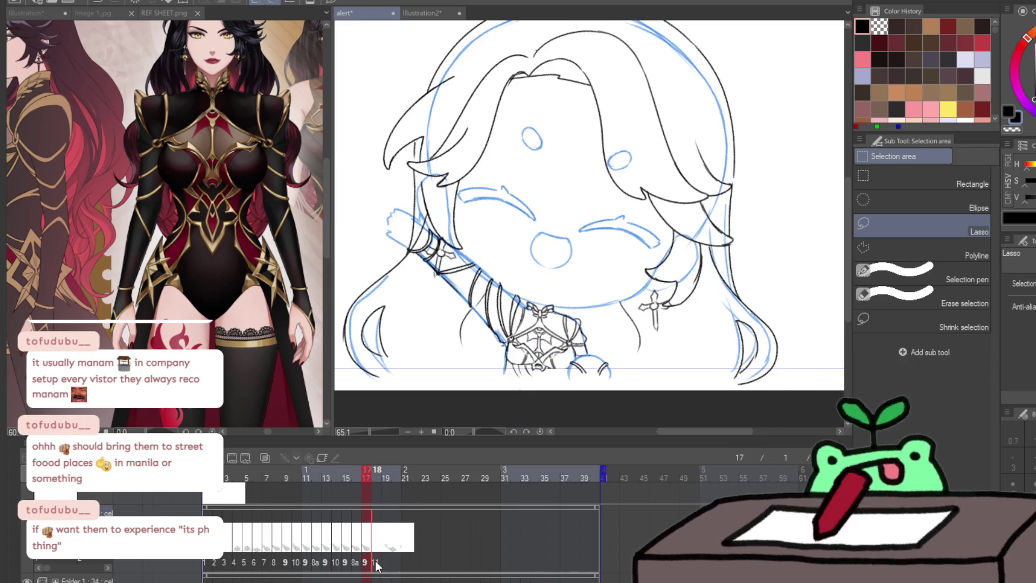
Compare frames 18, 19 and 4 on the timeline, settling on frame 19
click(377, 564)
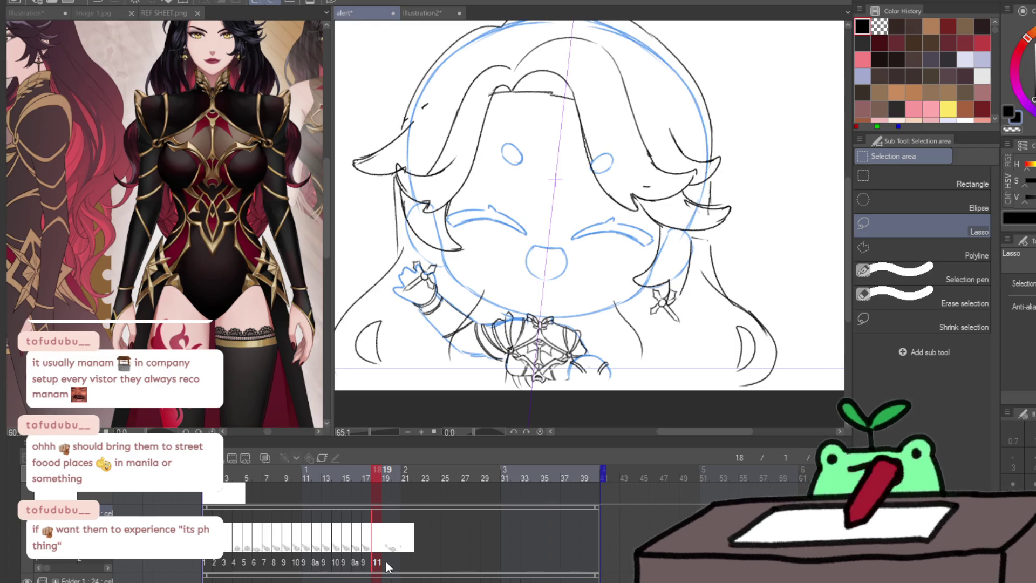
click(386, 564)
click(376, 564)
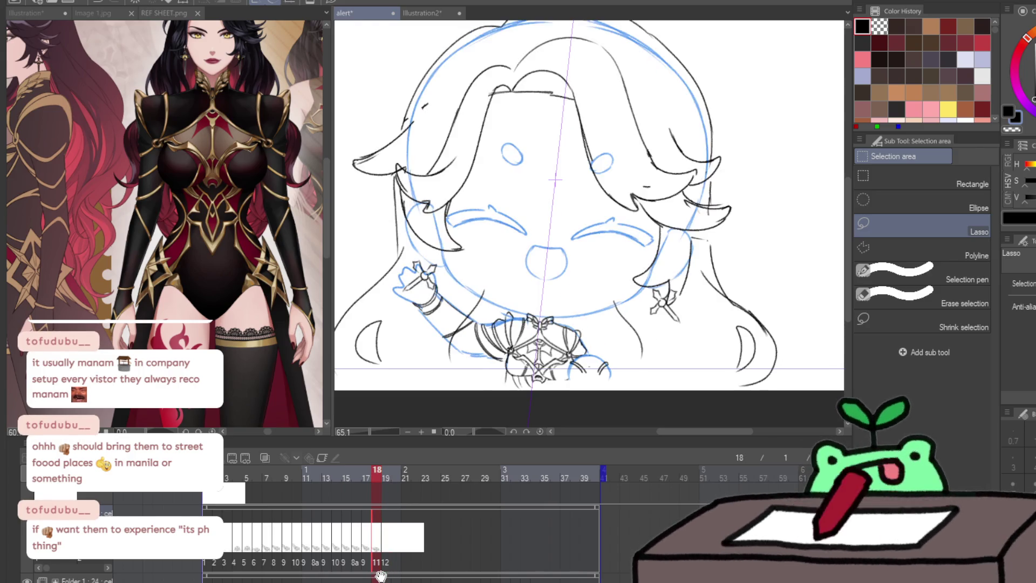
click(381, 575)
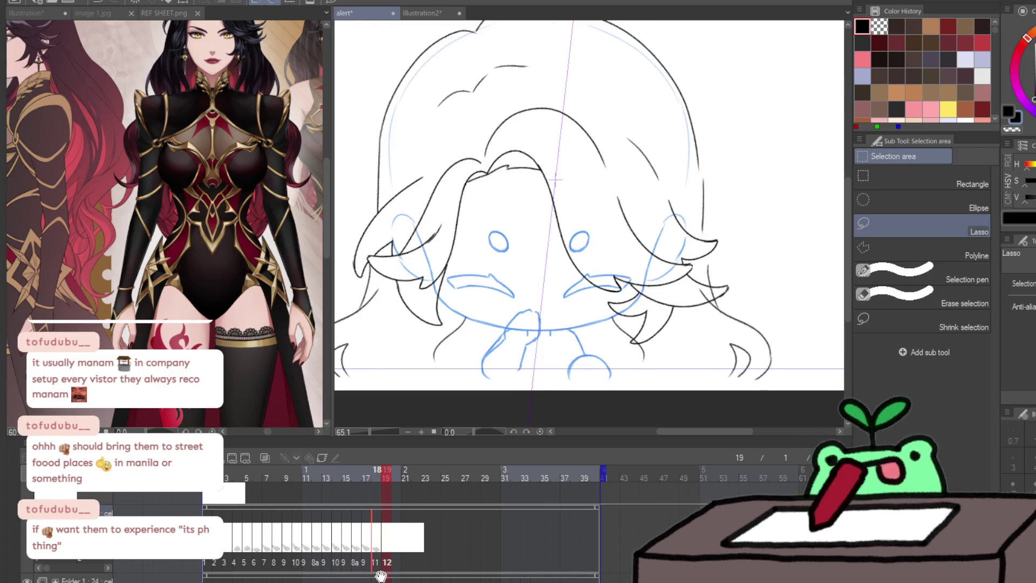
click(237, 562)
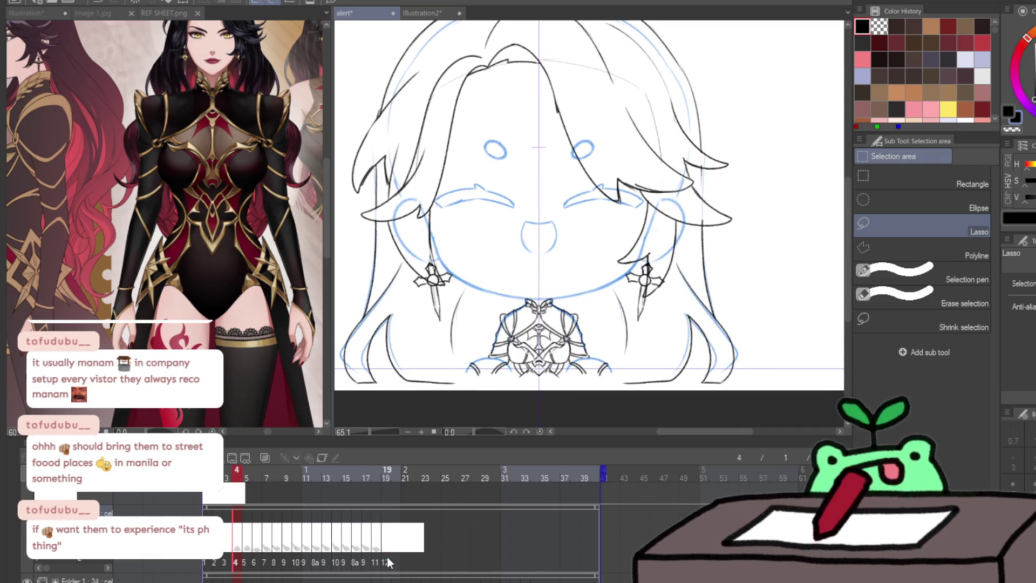
click(387, 562)
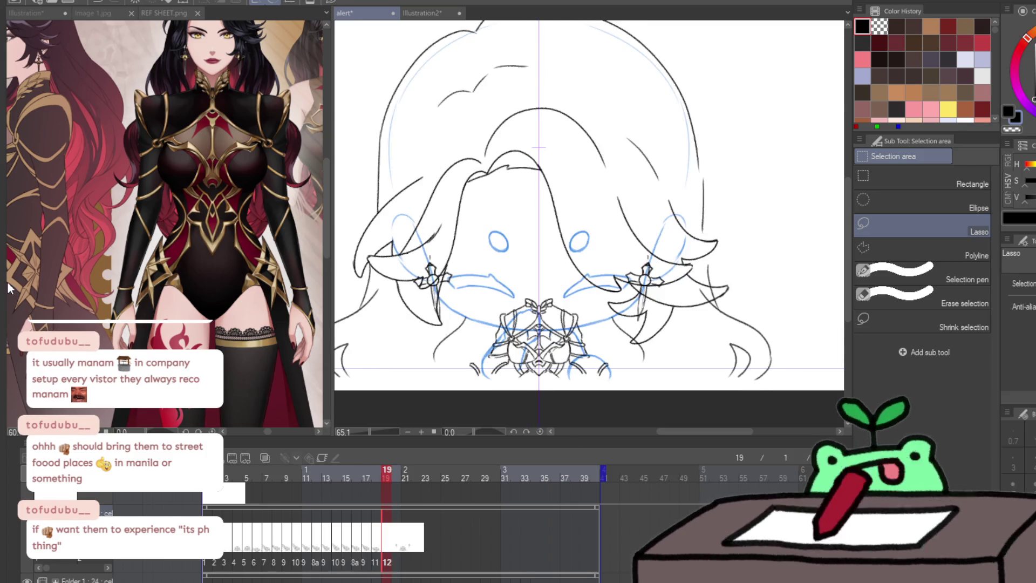
scroll(534, 381, up, 5)
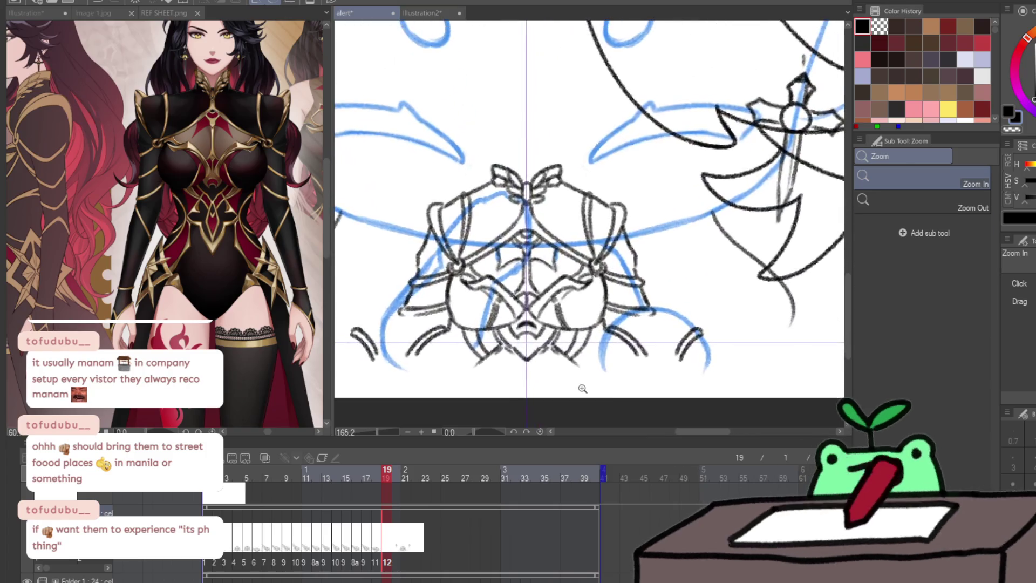
Step forward to frame 19 and zoom out to see the whole face
key(Right)
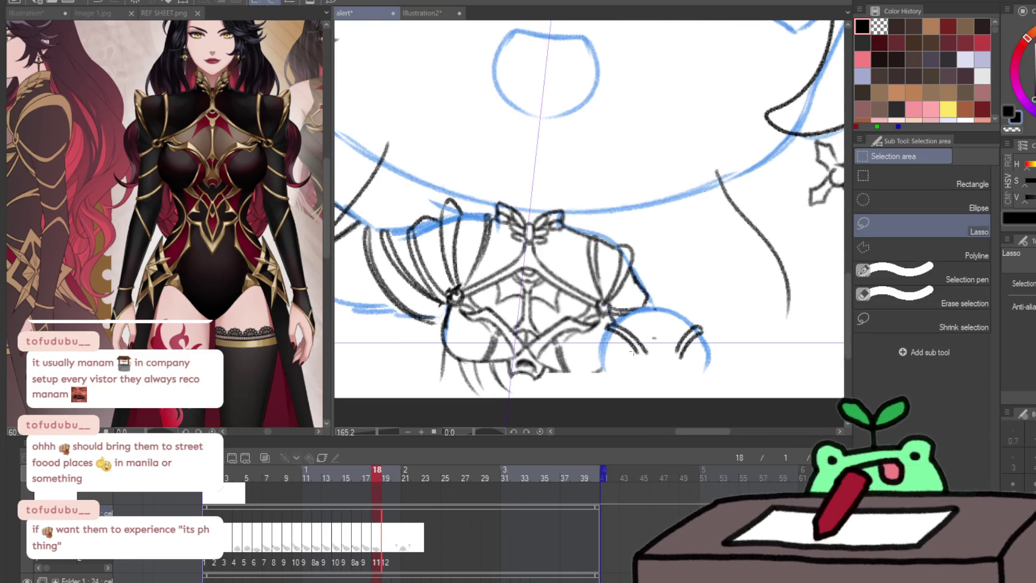
key(Right)
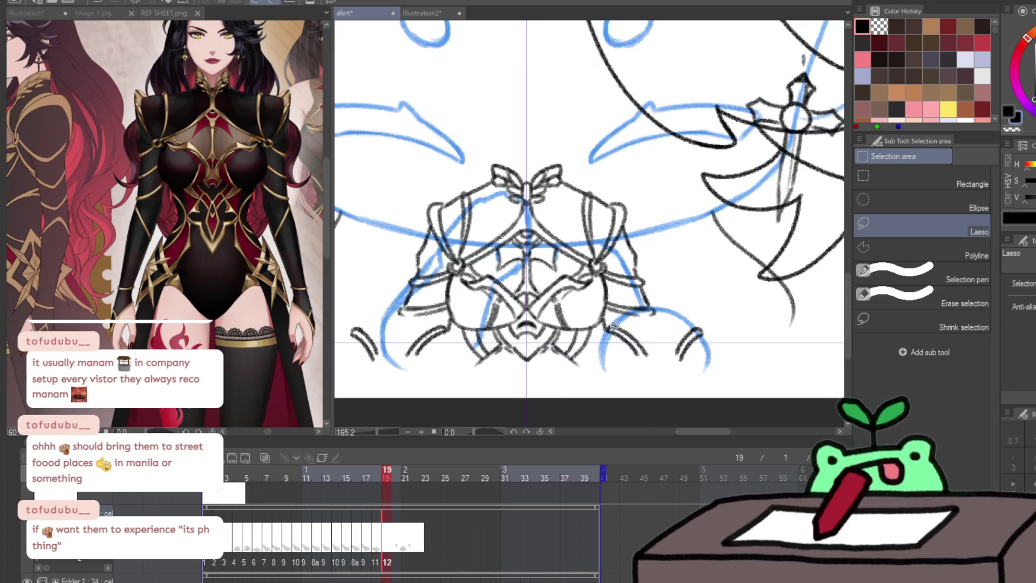
key(ctrl+space)
drag(614, 326, 464, 330)
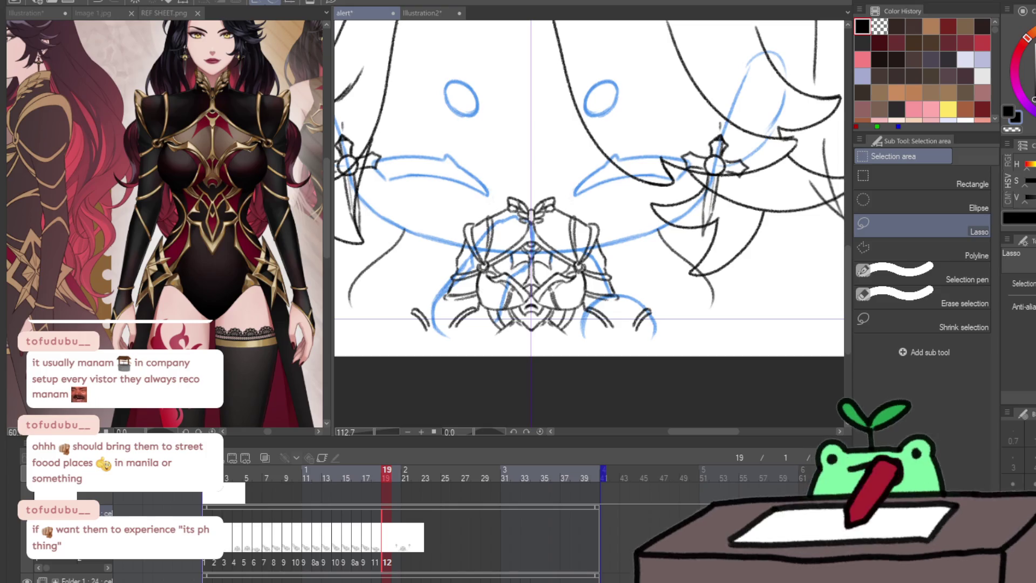
key(ctrl+space)
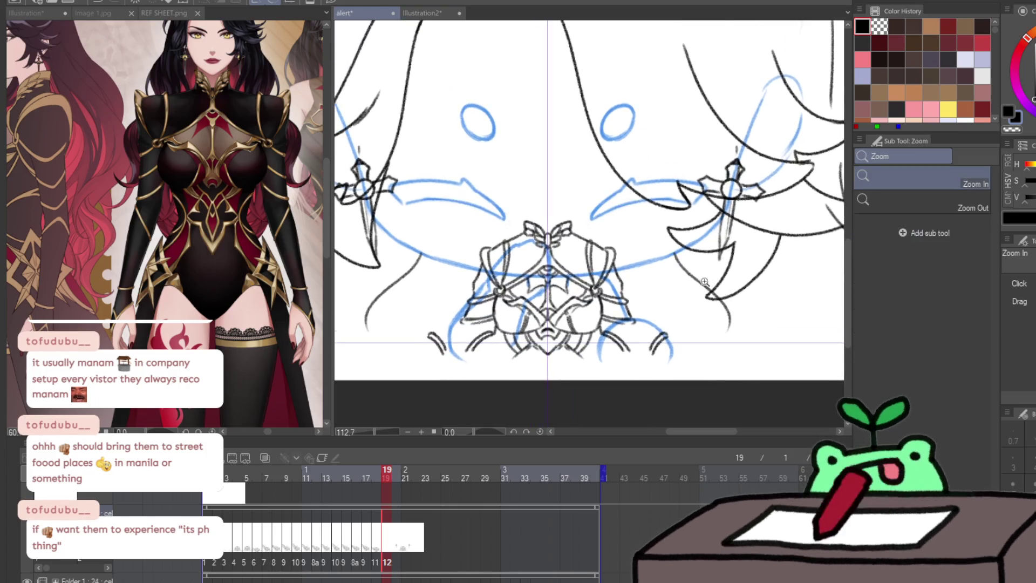
drag(696, 199, 640, 317)
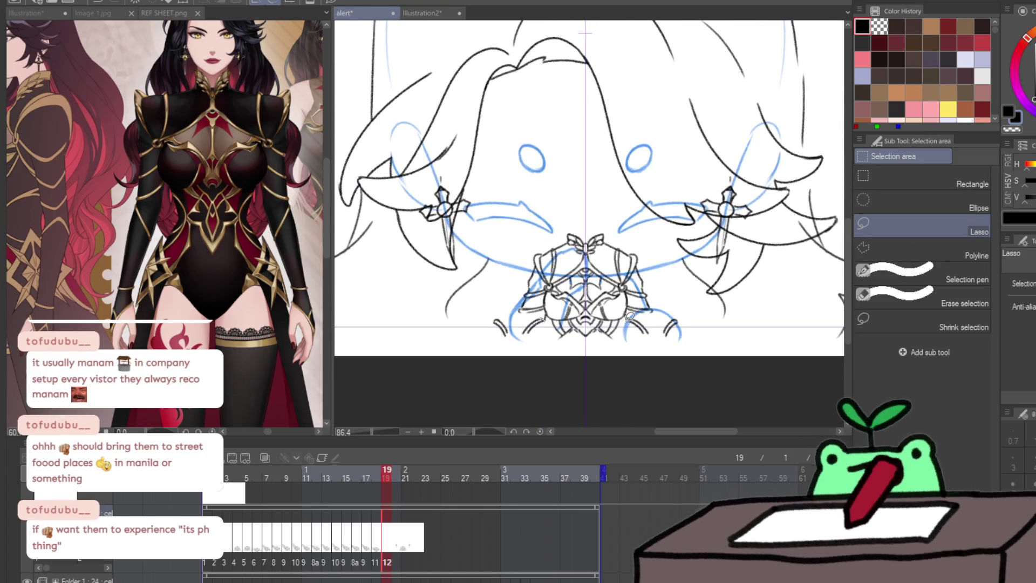
Erase frame 19's ornate chest ornament lines, keeping only the small bow
key(e)
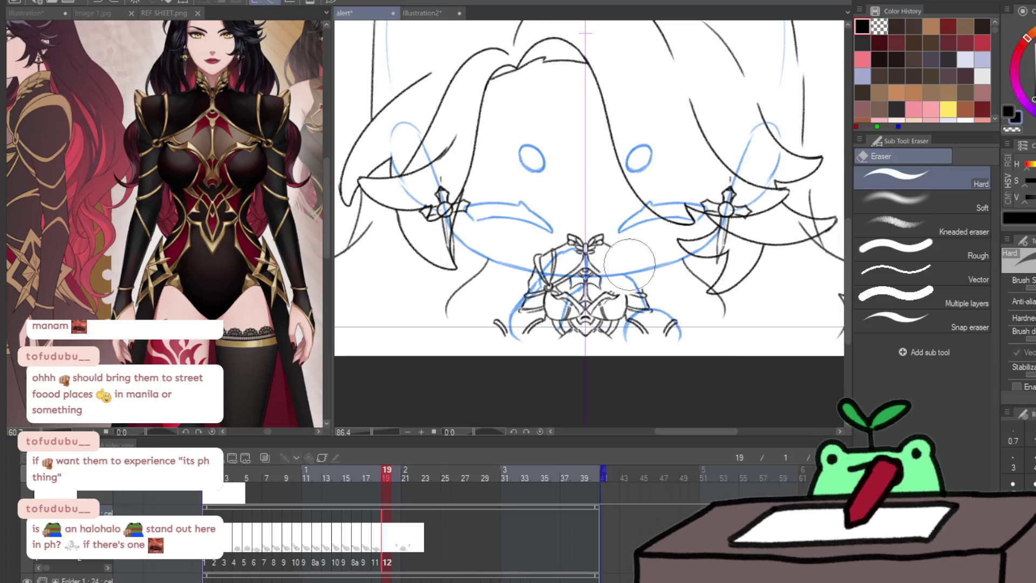
mouse_move(629, 264)
mouse_down()
mouse_move(605, 294)
mouse_move(497, 342)
mouse_move(565, 342)
mouse_move(499, 326)
mouse_up()
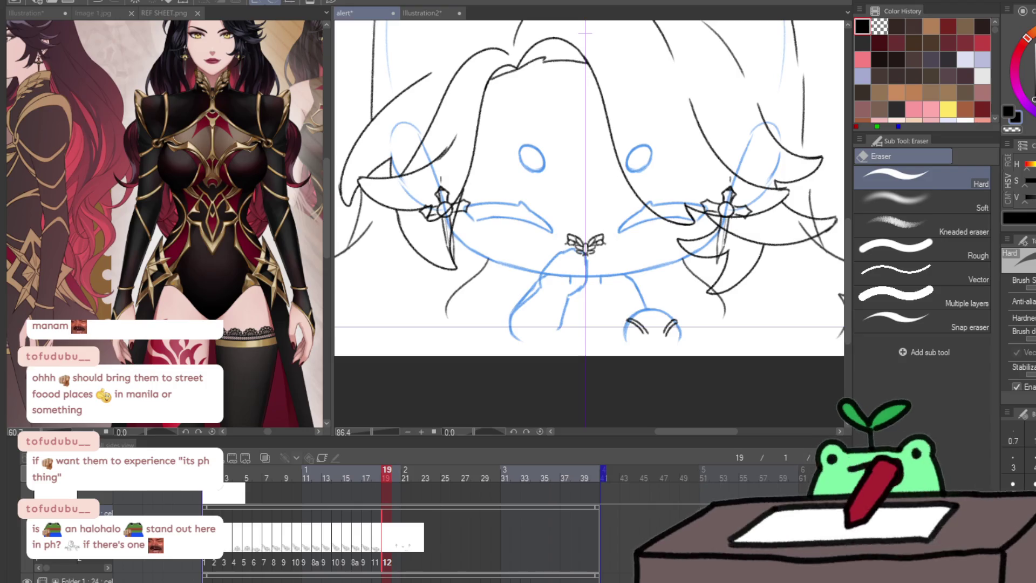
key(ctrl+t)
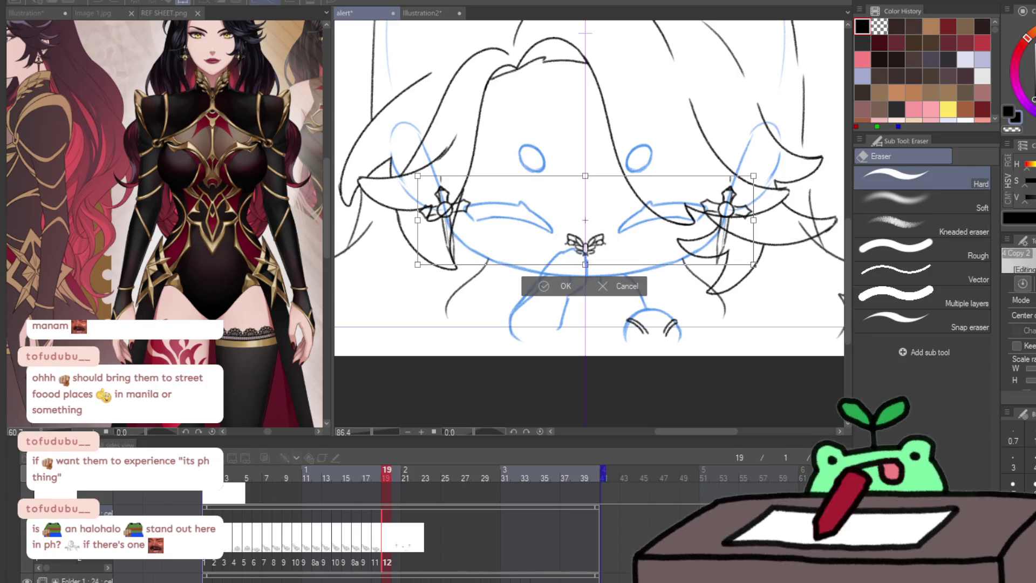
Lower the bow and earrings, then liquify both cross earrings symmetrically outward beside the face
drag(585, 220, 585, 255)
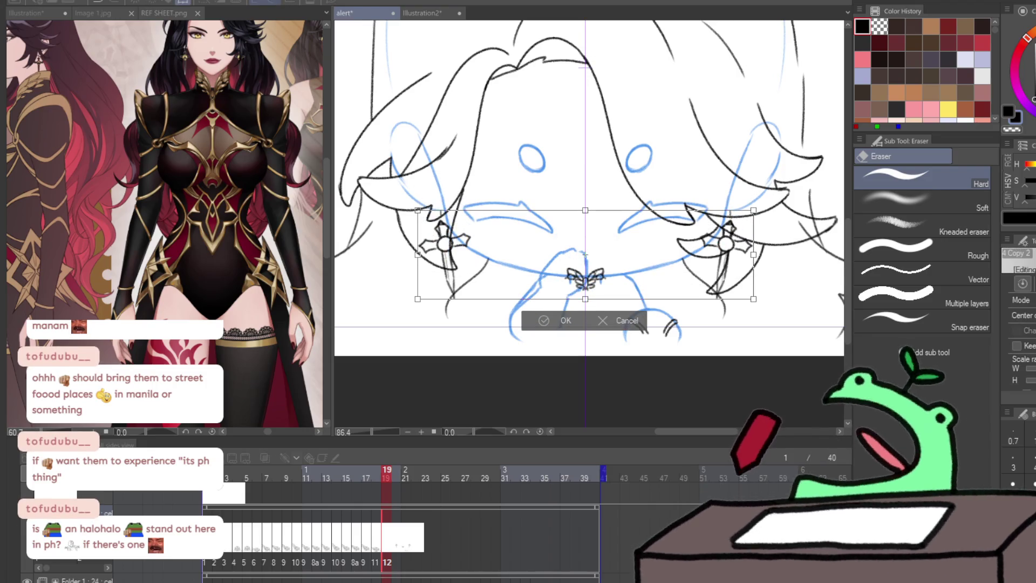
key(Return)
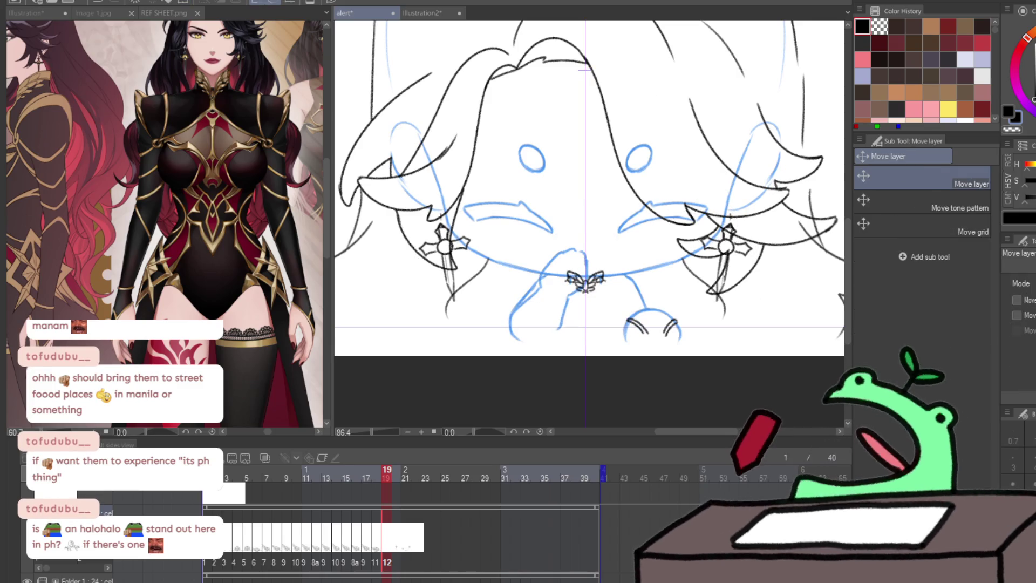
key(j)
click(934, 180)
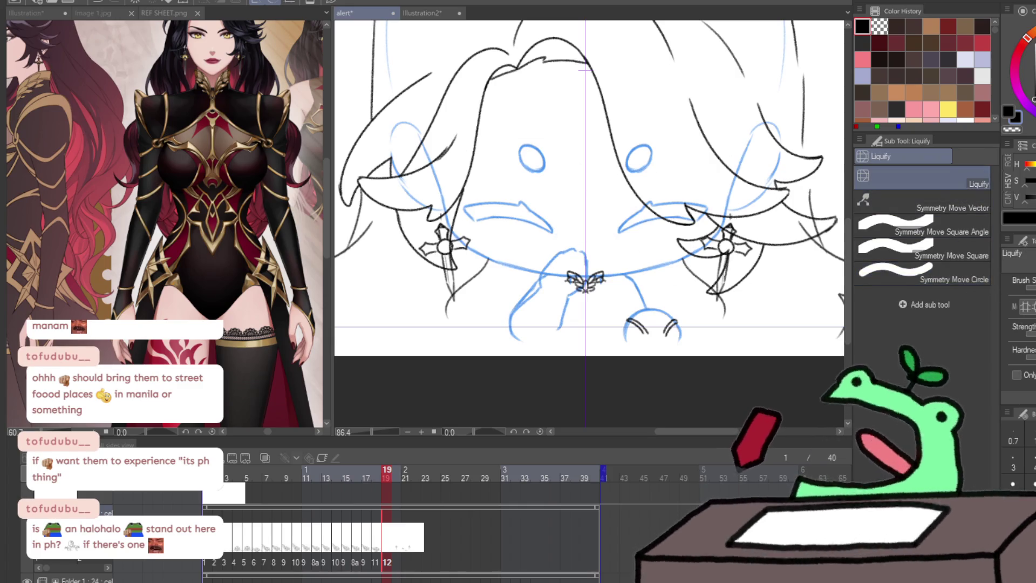
drag(486, 232, 444, 252)
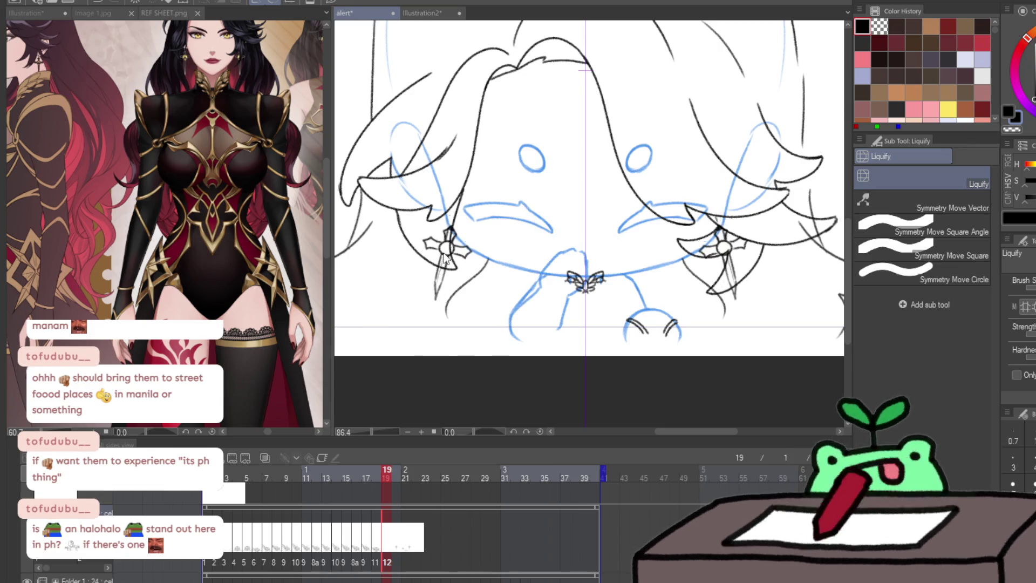
drag(445, 252, 450, 244)
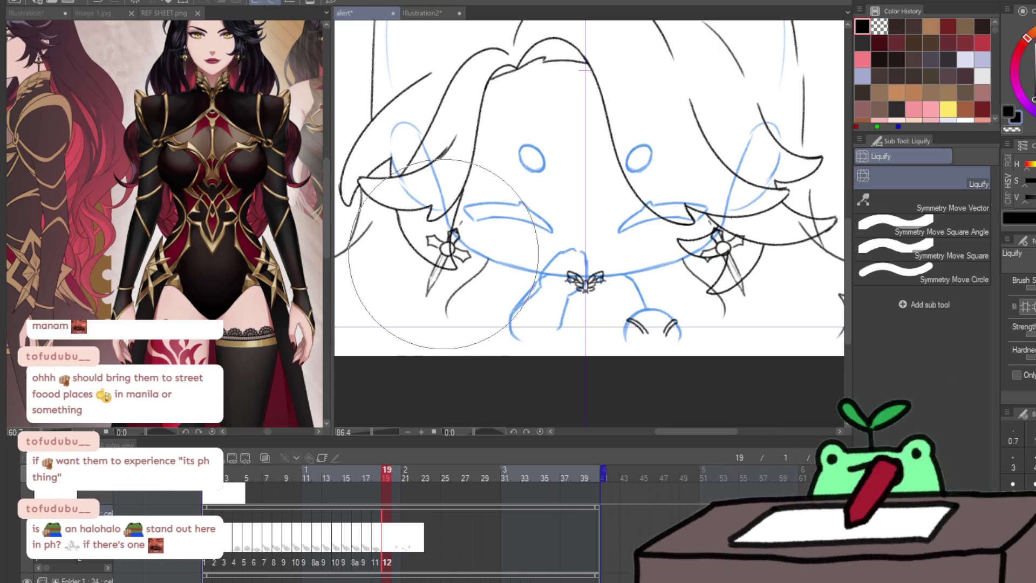
click(912, 272)
drag(726, 247, 762, 242)
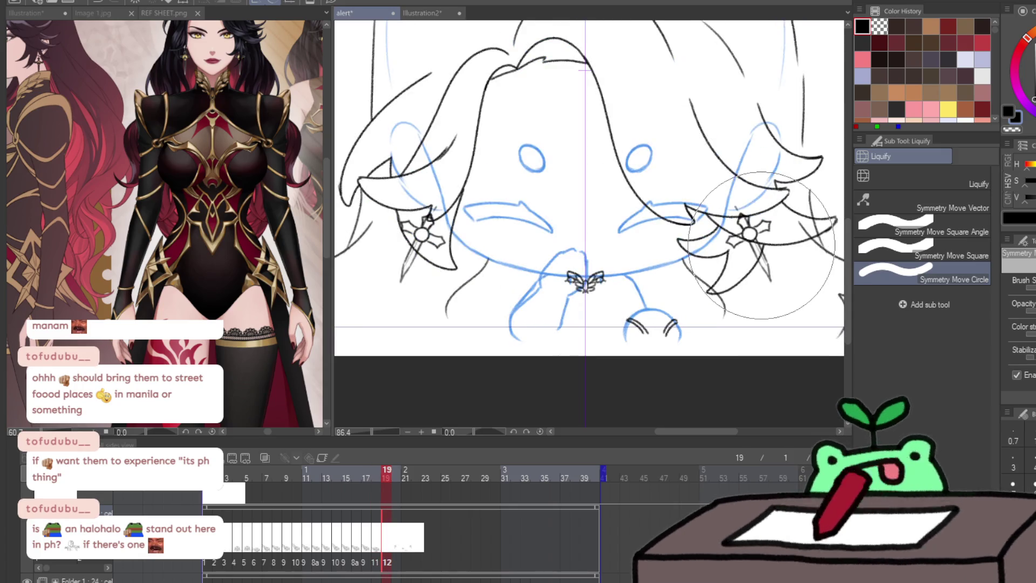
drag(761, 246, 751, 253)
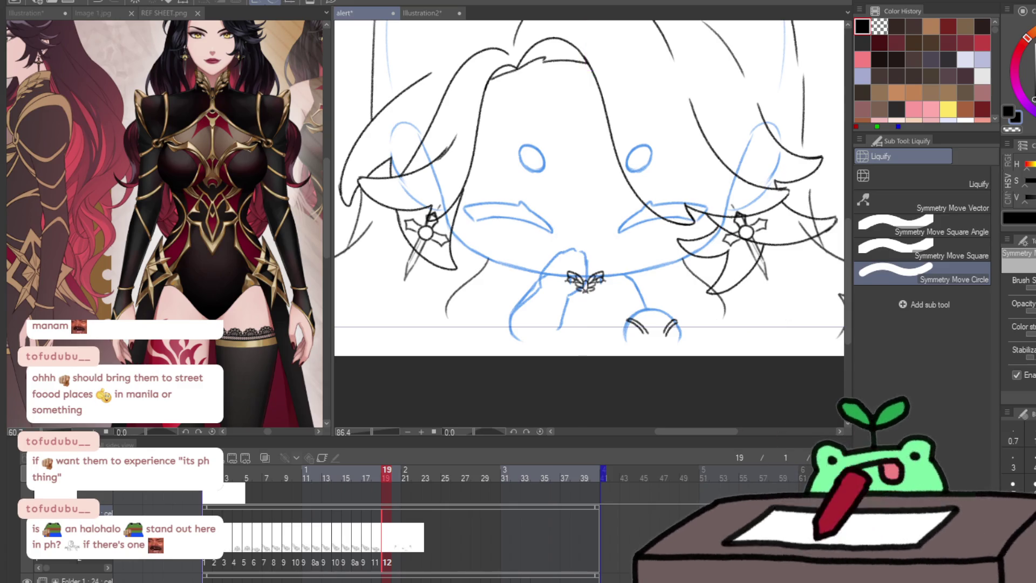
click(601, 298)
scroll(602, 298, up, 5)
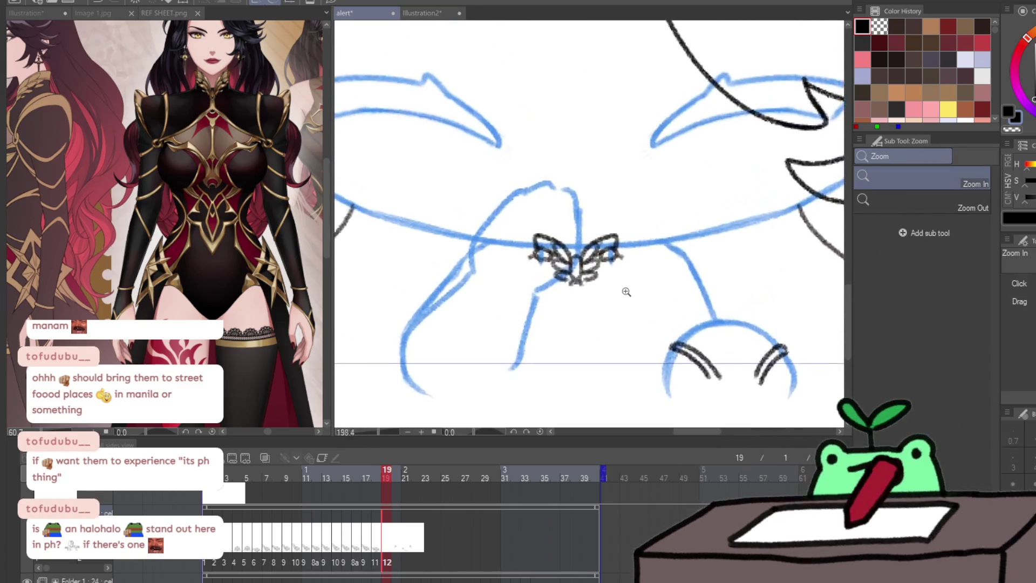
Pencil a mirrored ribbon band below the bow with vertical cuff lines and curled hooks
key(p)
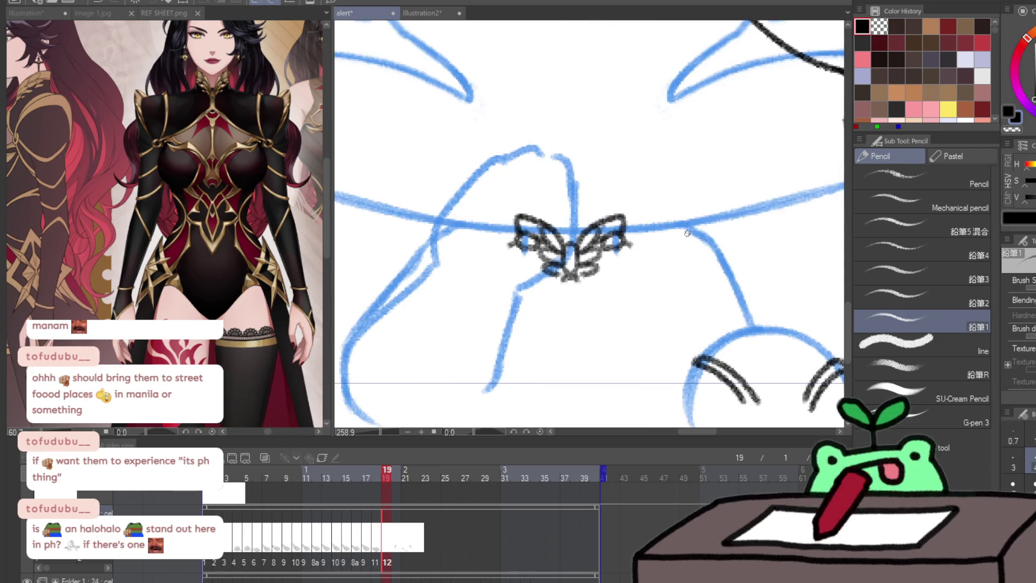
drag(563, 277, 560, 293)
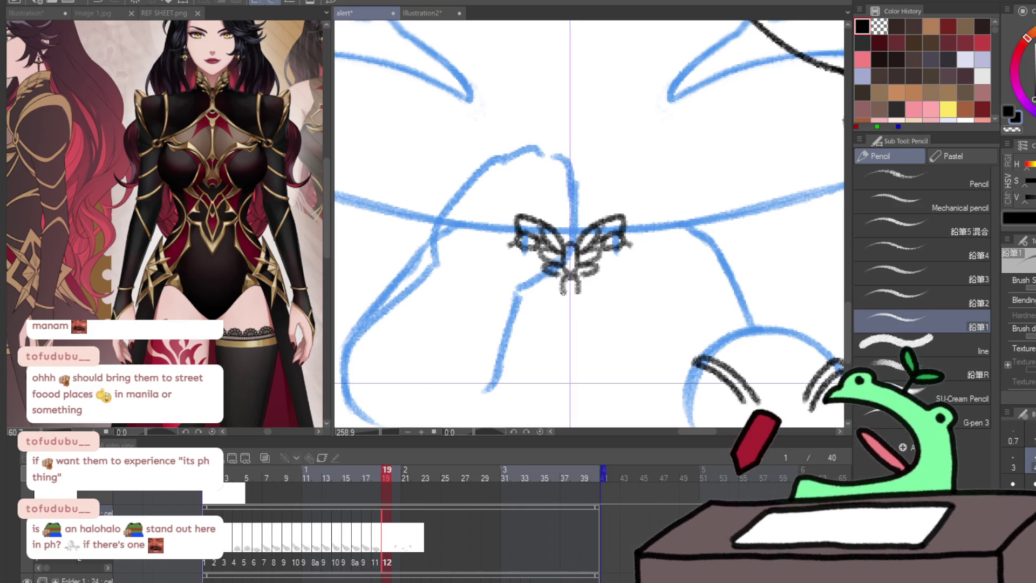
drag(565, 278, 512, 328)
mouse_move(576, 286)
mouse_down()
mouse_move(629, 328)
mouse_move(707, 341)
mouse_up()
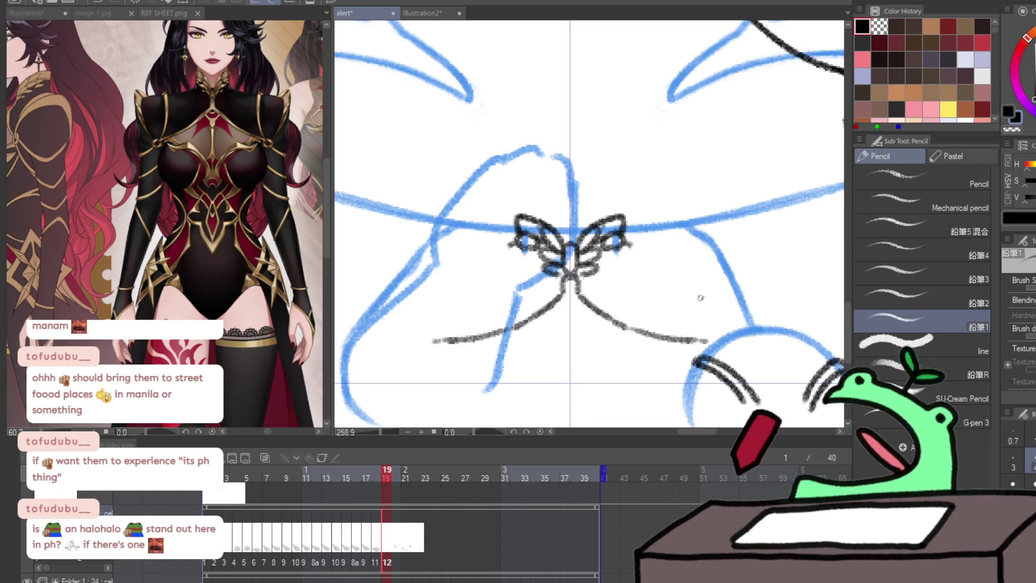
key(ctrl+z)
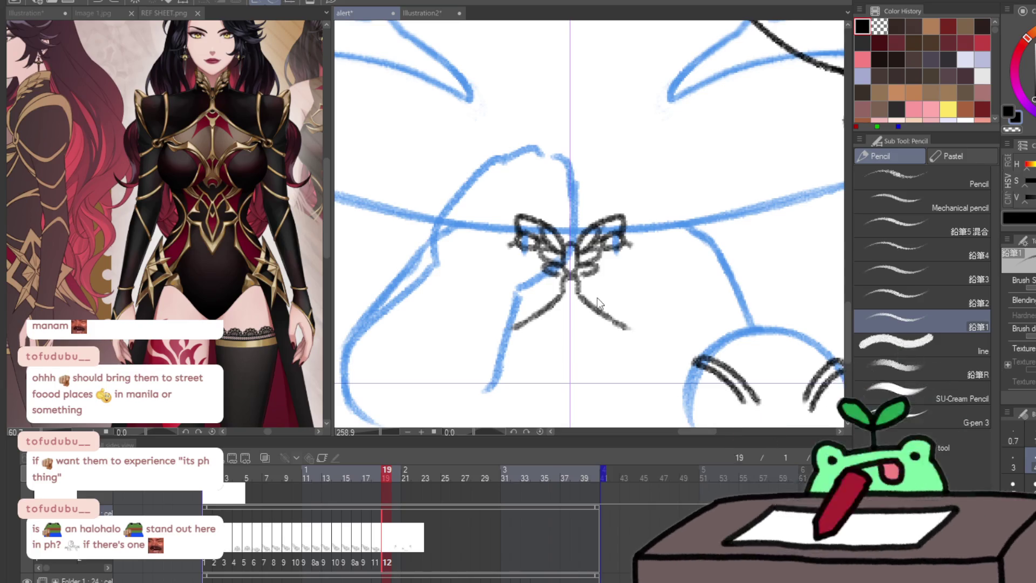
key(ctrl+z)
drag(598, 300, 679, 310)
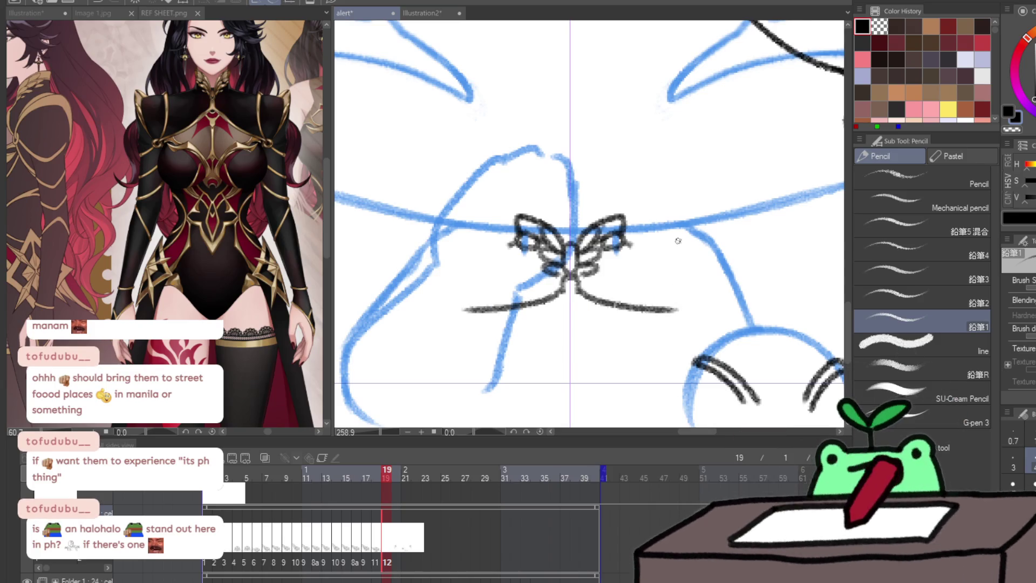
drag(676, 227, 677, 305)
drag(682, 231, 684, 313)
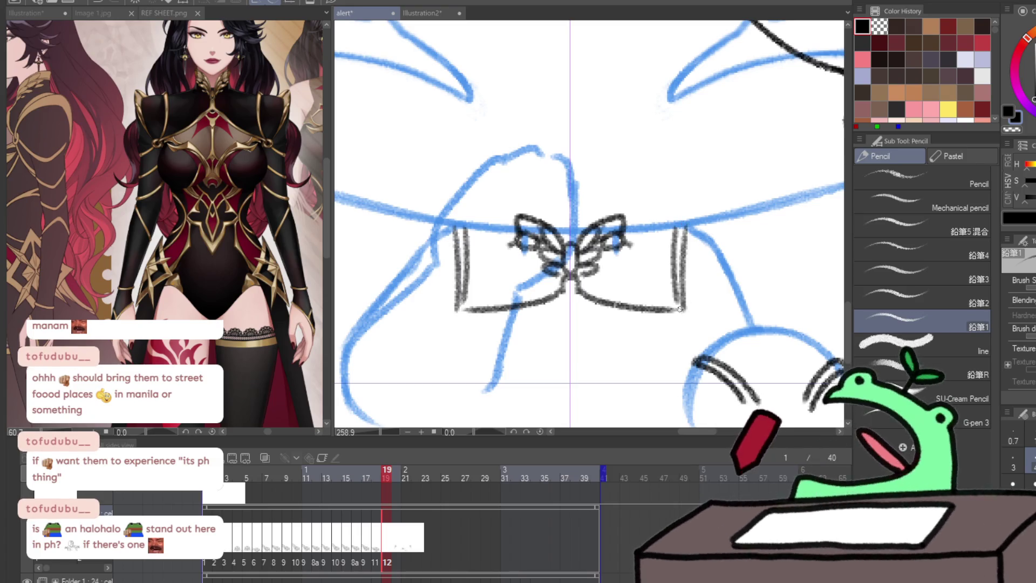
mouse_move(680, 314)
mouse_down()
mouse_move(691, 328)
mouse_move(700, 319)
mouse_move(713, 234)
mouse_move(700, 313)
mouse_up()
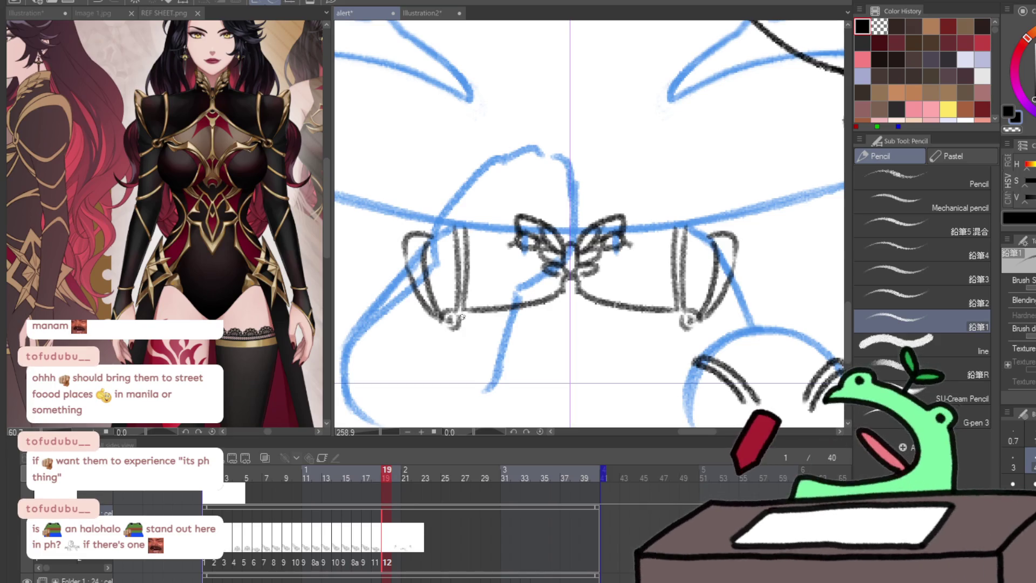
Add the band's lower edge, strokes under the centre knot and mirrored lower wing shapes
drag(459, 319, 565, 305)
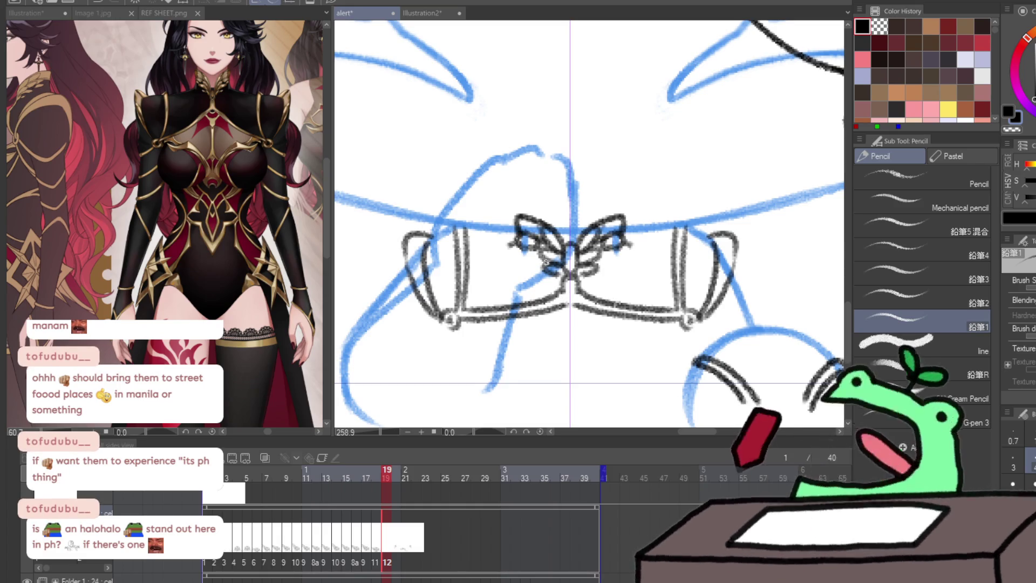
drag(553, 317, 564, 402)
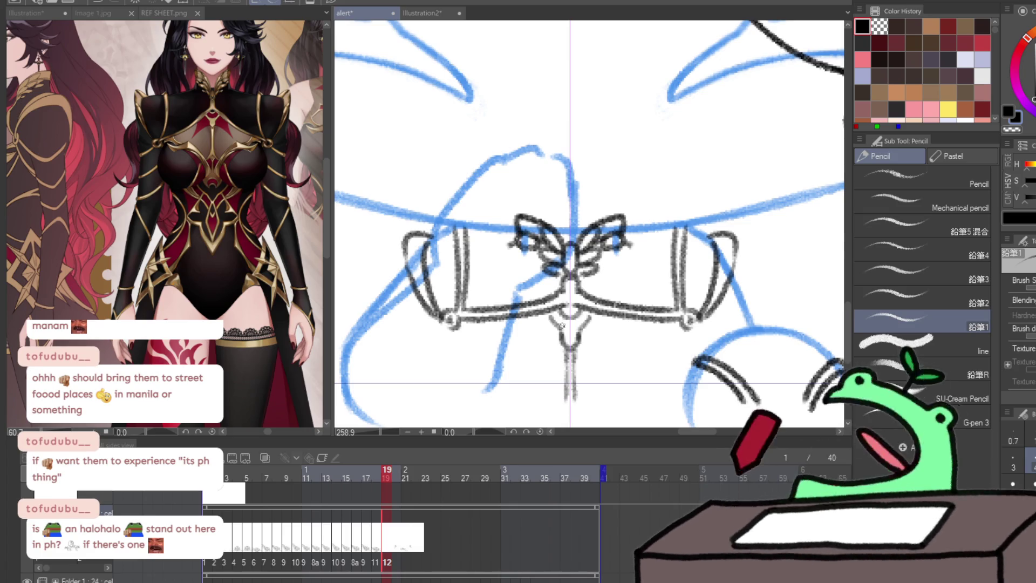
drag(582, 336, 634, 355)
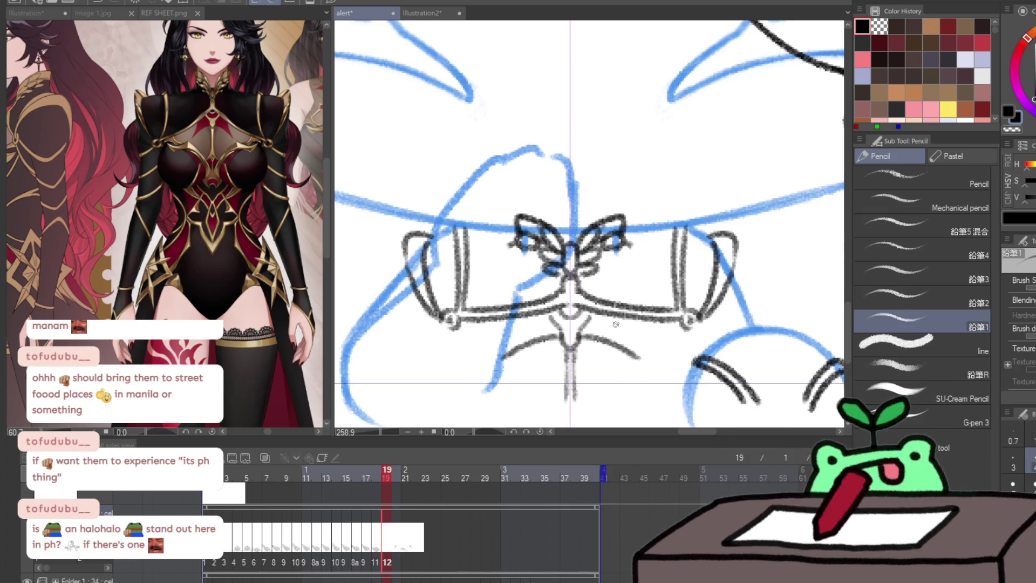
key(ctrl+z)
mouse_move(580, 336)
mouse_down()
mouse_move(635, 360)
mouse_move(619, 325)
mouse_up()
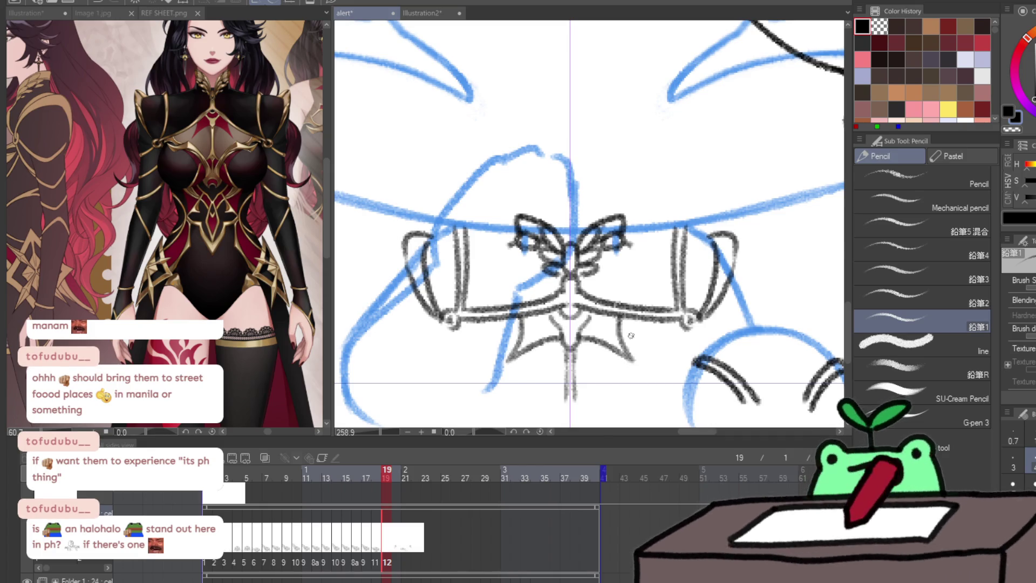
mouse_move(579, 398)
mouse_down()
mouse_move(614, 376)
mouse_move(691, 370)
mouse_up()
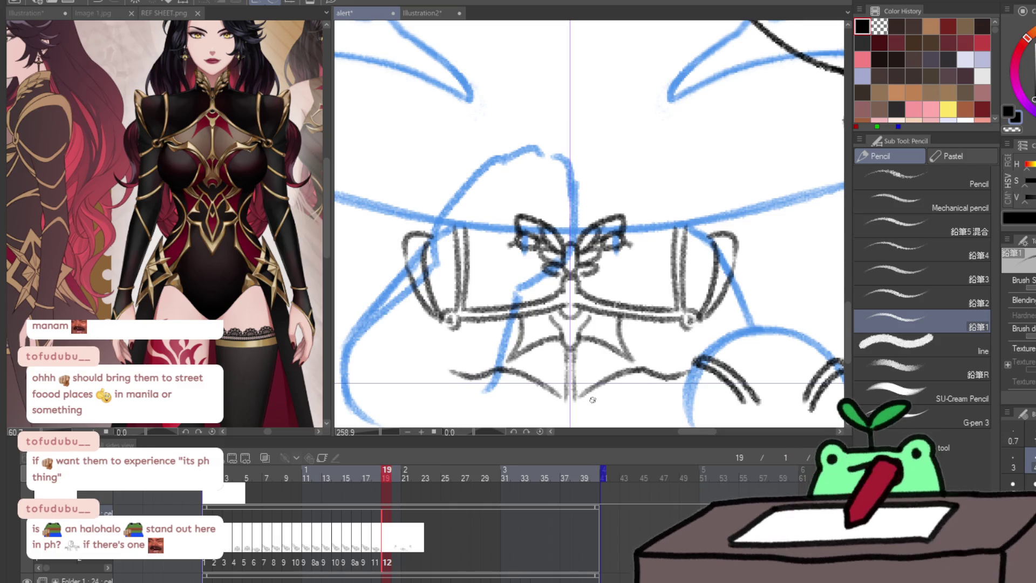
drag(577, 402, 685, 381)
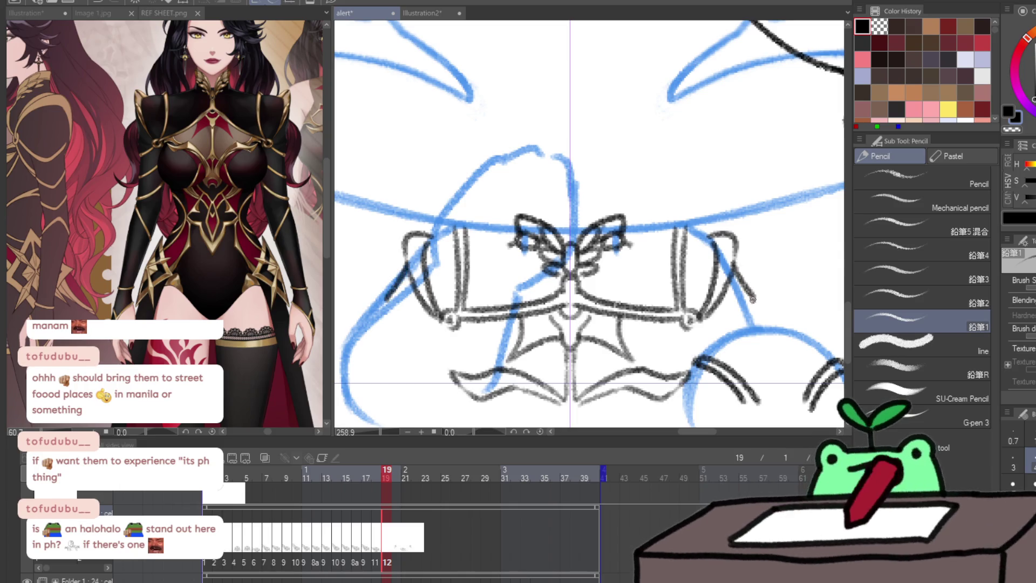
drag(753, 321, 664, 401)
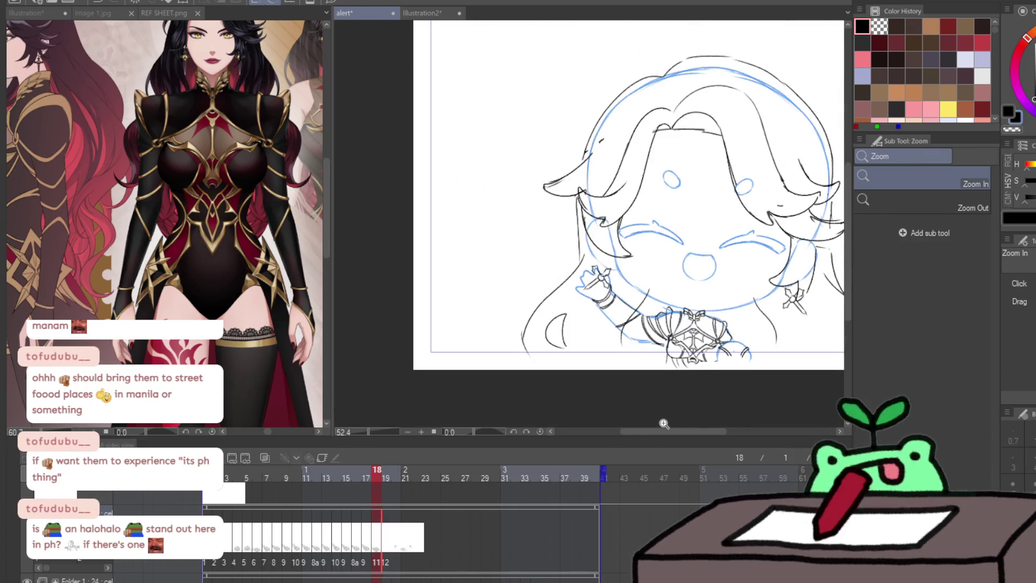
drag(725, 344, 766, 369)
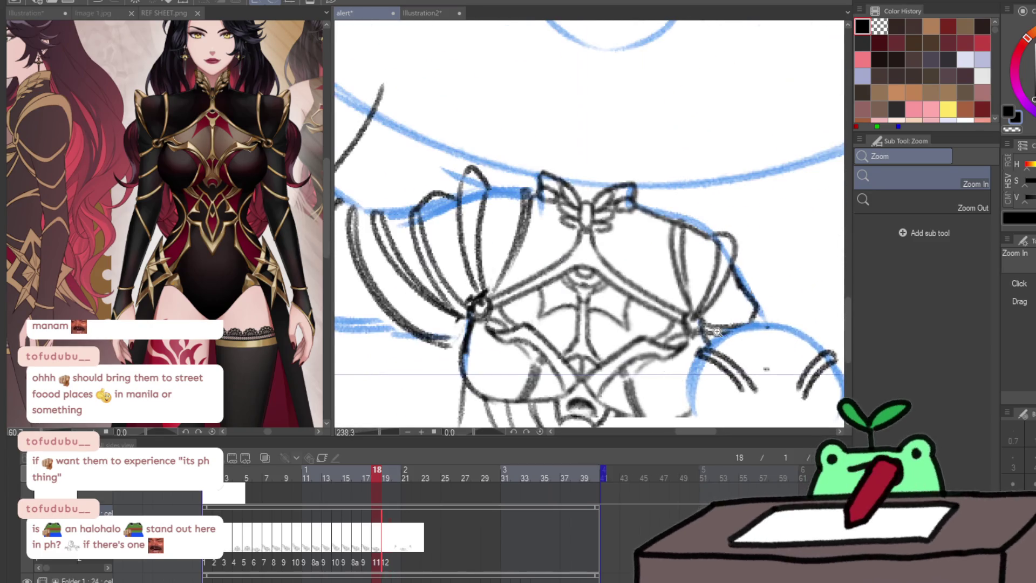
key(Right)
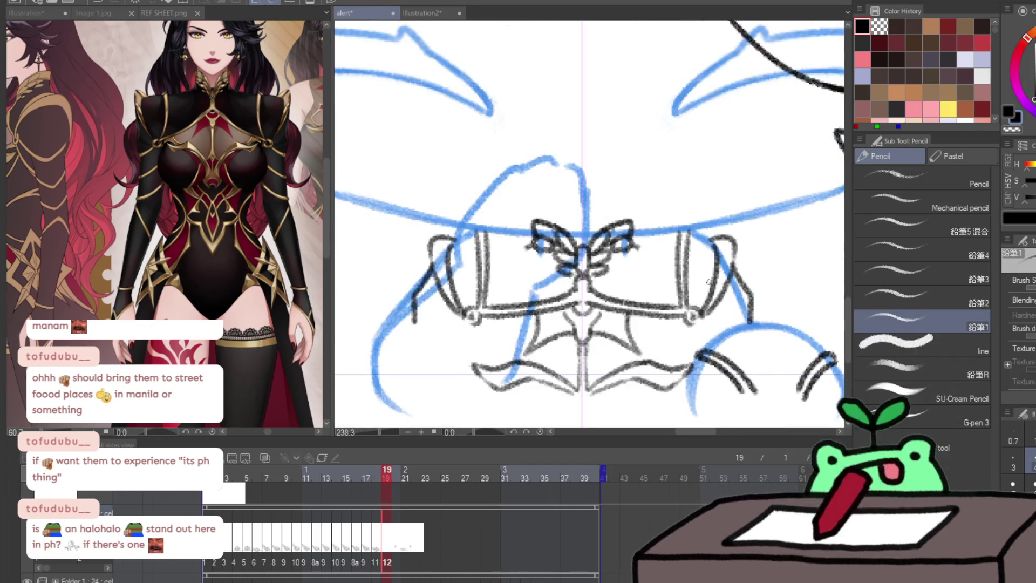
mouse_move(698, 328)
mouse_down()
mouse_move(705, 345)
mouse_move(726, 336)
mouse_up()
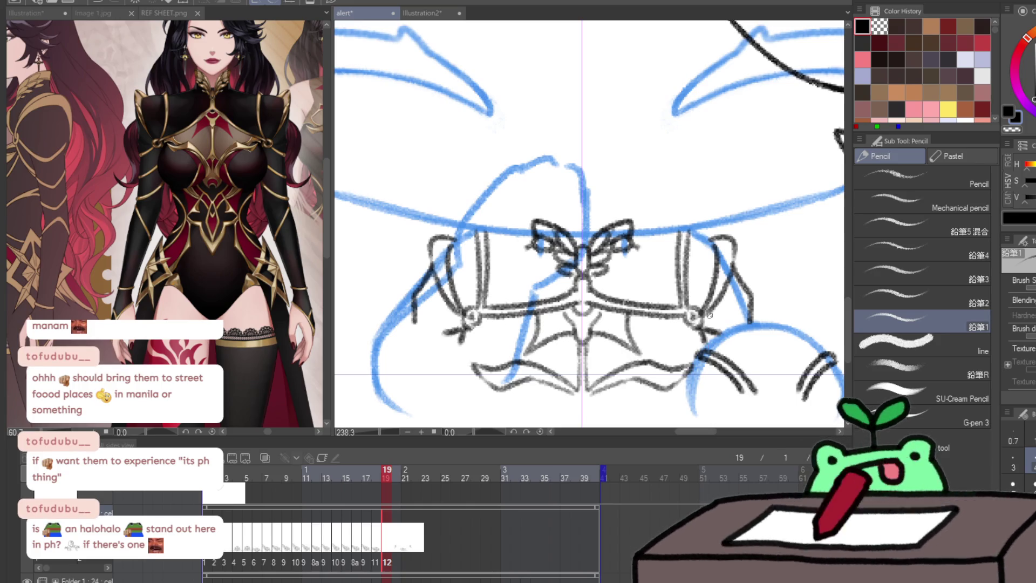
Erase the left cuff, lower-left strokes and left half of the bow loops
key(e)
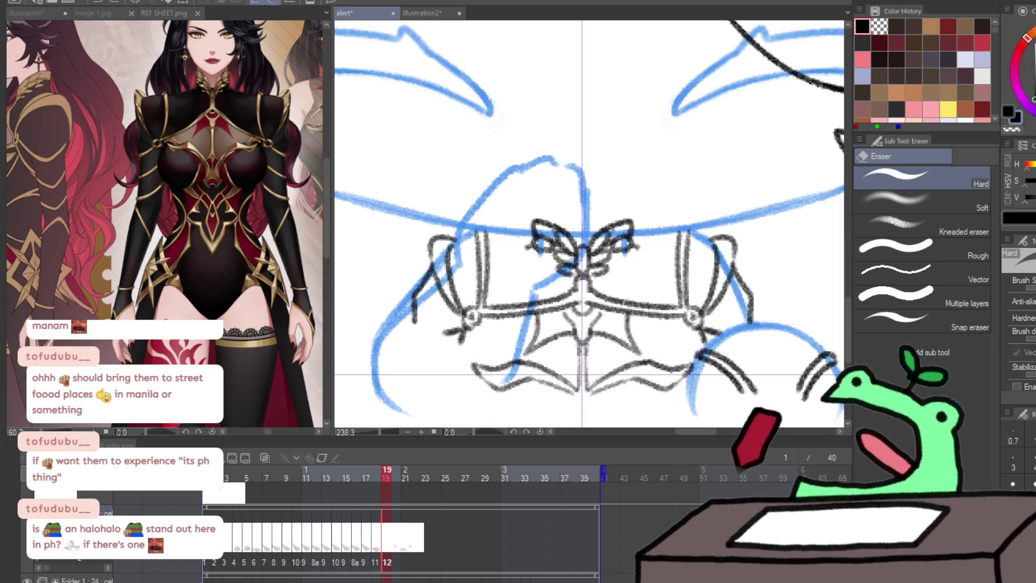
mouse_move(420, 331)
mouse_down()
mouse_move(475, 261)
mouse_move(487, 381)
mouse_up()
drag(511, 273, 567, 243)
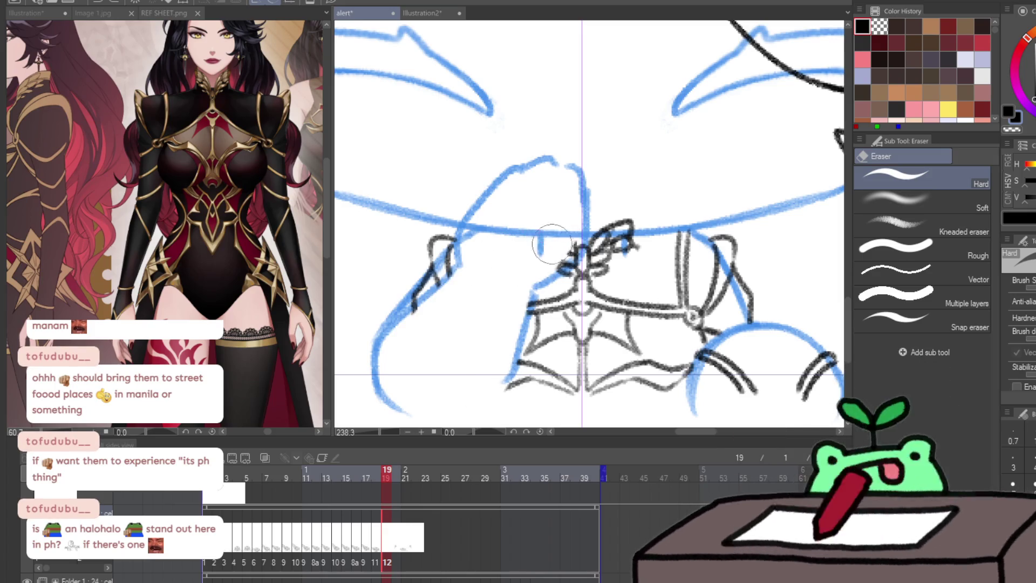
key(ctrl+0)
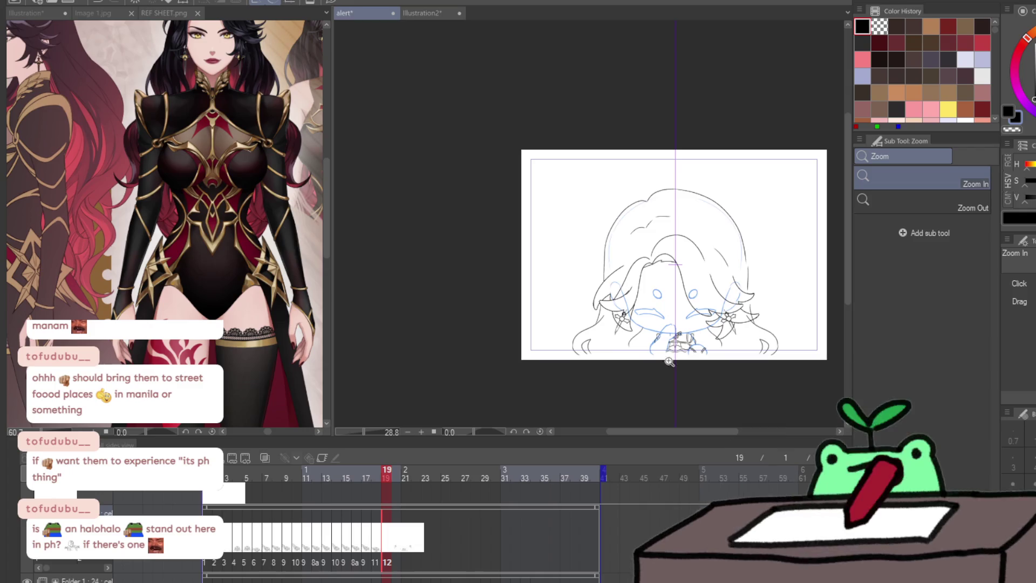
Restore the erased lines, then erase the left bracket and lower-left wing lines instead
click(666, 354)
key(ctrl+z)
key(ctrl+z)
key(ctrl+z)
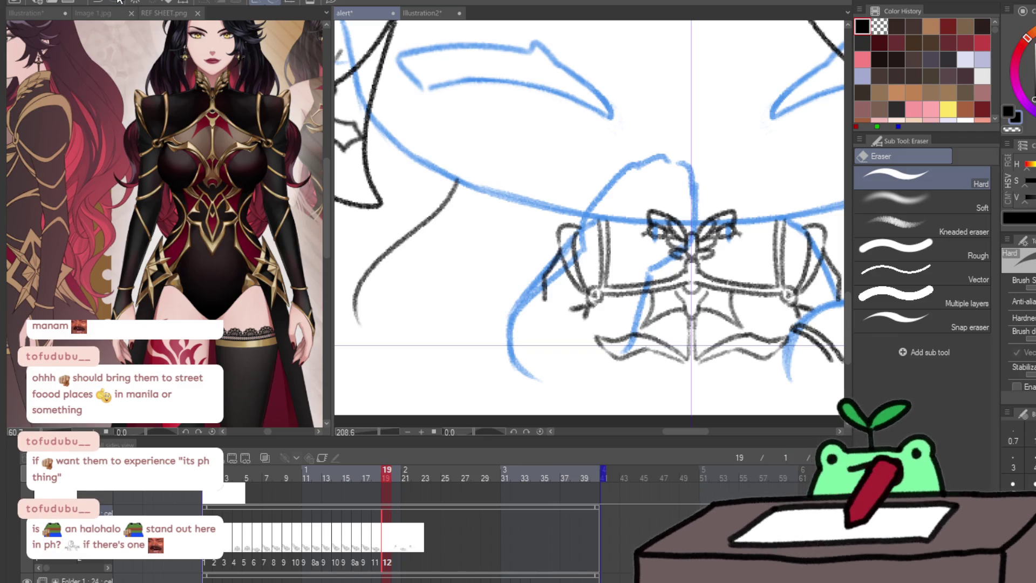
mouse_move(619, 230)
mouse_down()
mouse_move(597, 231)
mouse_move(573, 289)
mouse_move(592, 300)
mouse_move(673, 222)
mouse_move(678, 243)
mouse_move(613, 320)
mouse_up()
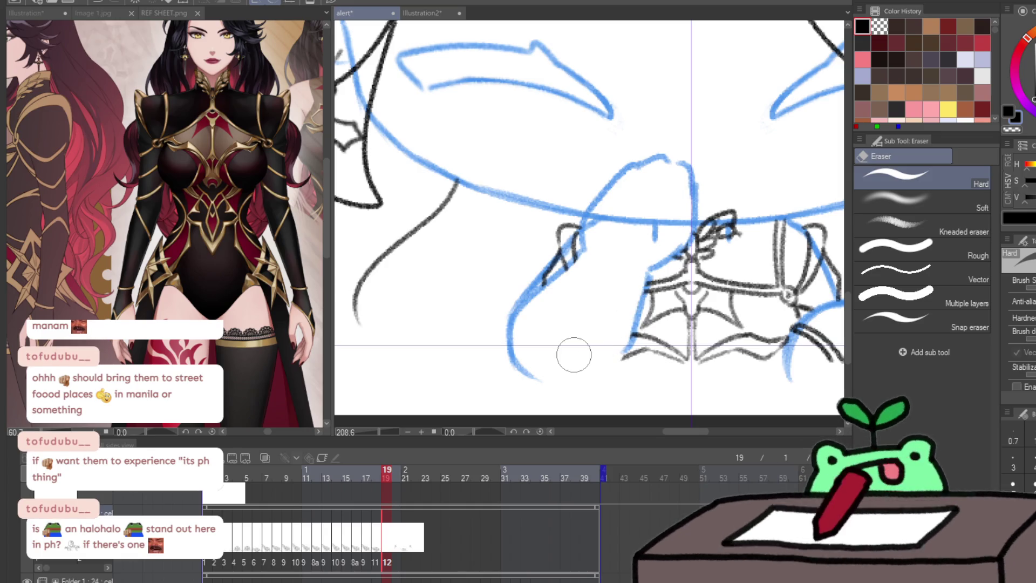
key(p)
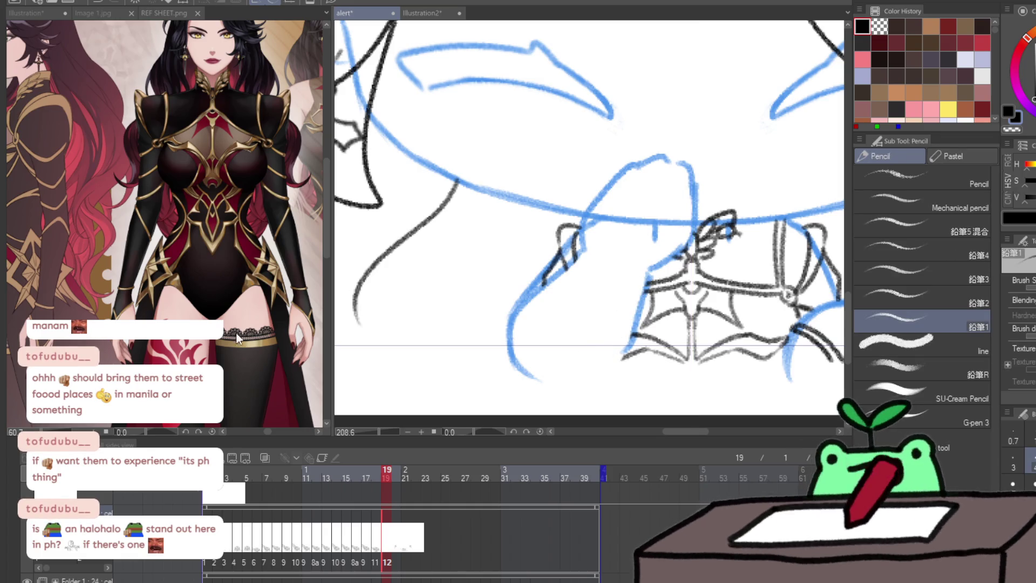
drag(235, 332, 328, 353)
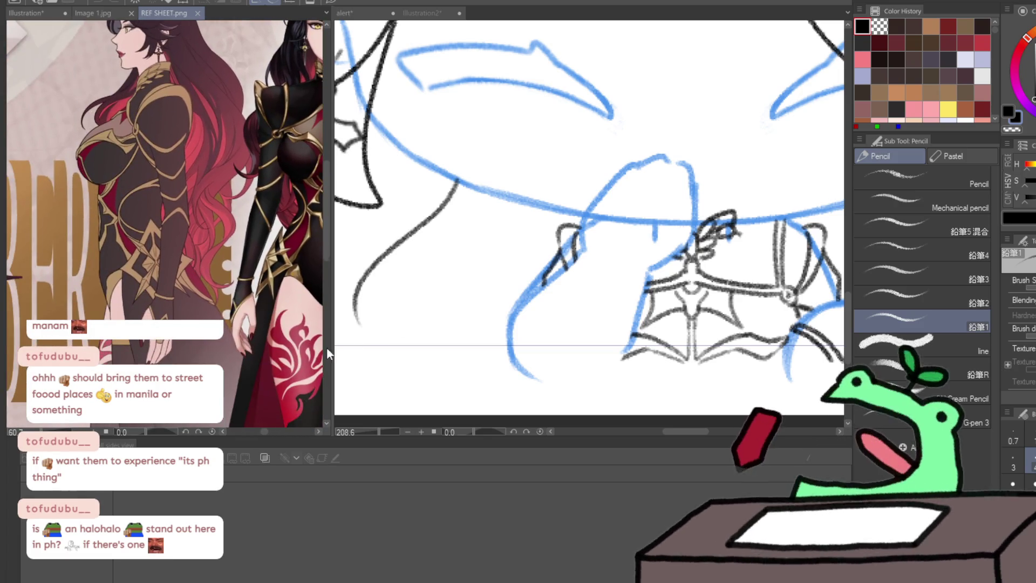
click(645, 191)
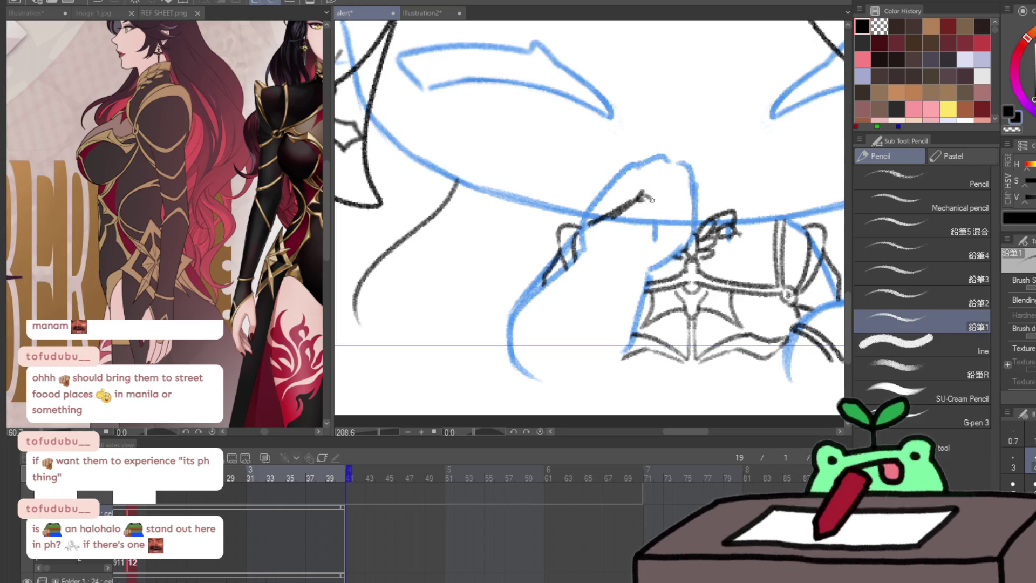
Pencil the tilted left band's top edge, lower arch and left side along the blue lines
drag(582, 231, 634, 211)
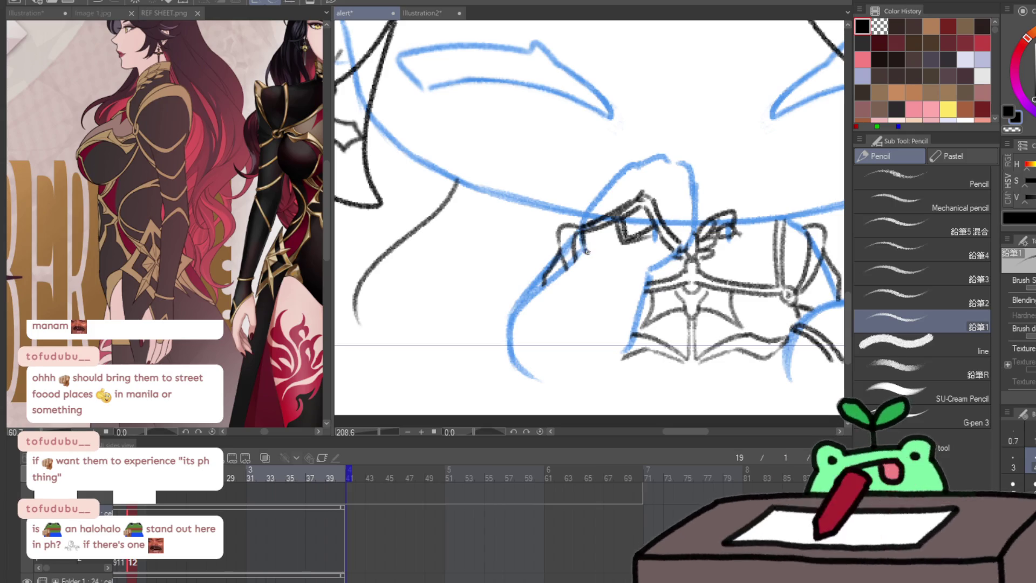
mouse_move(600, 268)
mouse_down()
mouse_move(651, 281)
mouse_move(672, 258)
mouse_up()
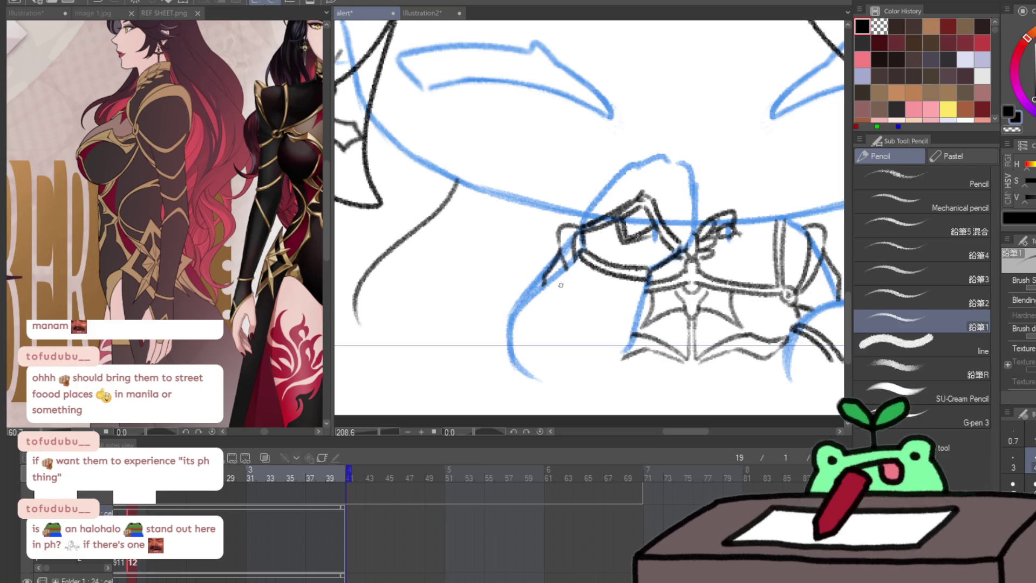
drag(576, 258, 521, 315)
drag(647, 281, 630, 336)
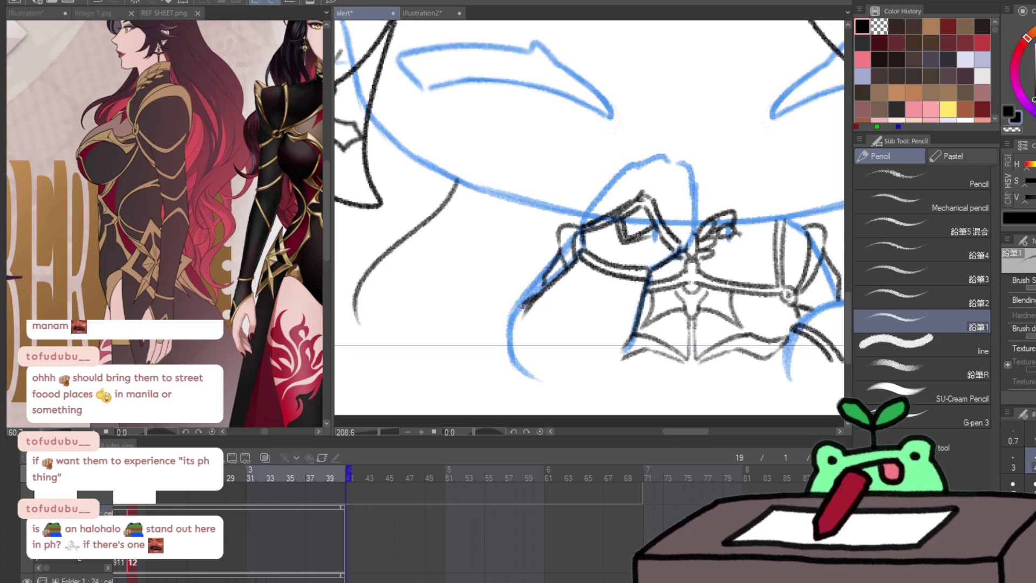
drag(520, 311, 522, 362)
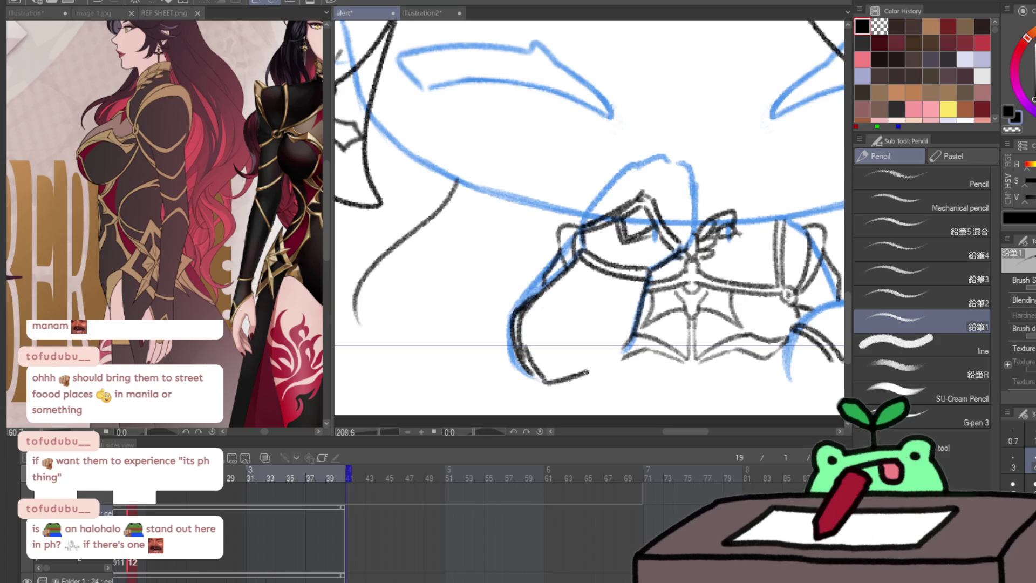
scroll(526, 365, down, 5)
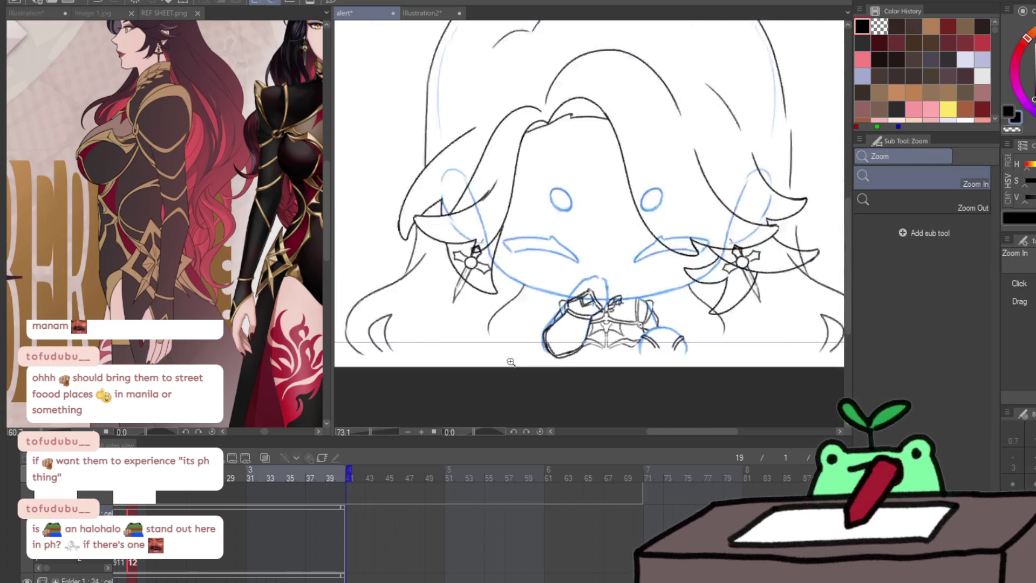
Zoom in on the chest ornament and nudge the lower-right arc strokes up slightly
key(Right)
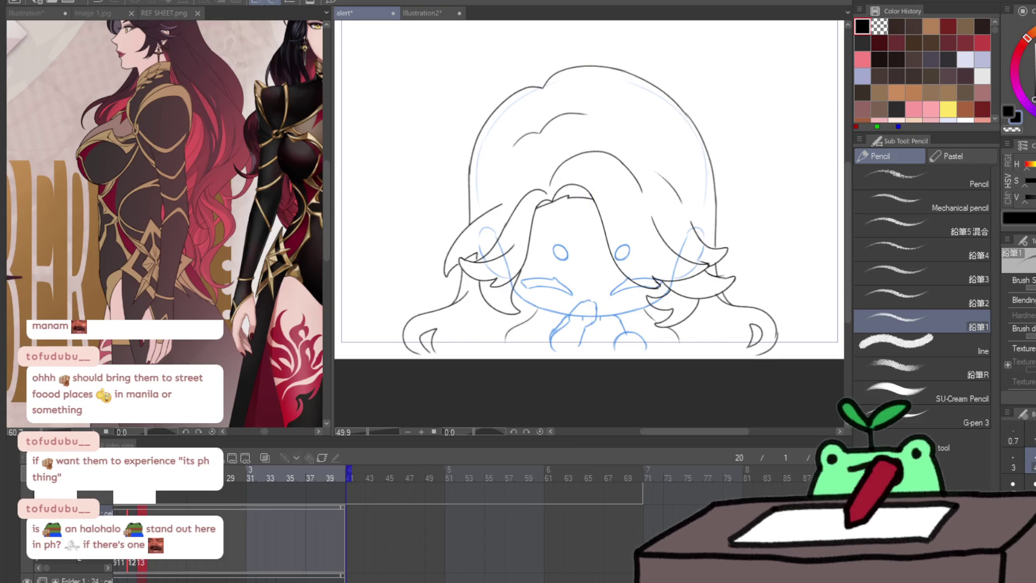
key(ctrl+space)
drag(589, 352, 650, 354)
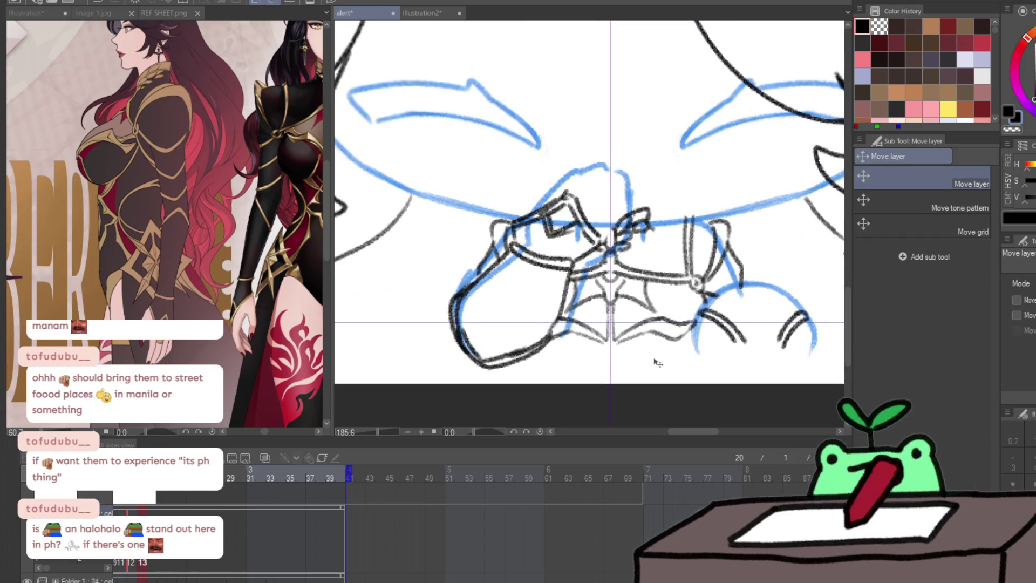
mouse_move(761, 368)
mouse_down()
mouse_move(791, 379)
mouse_move(777, 384)
mouse_up()
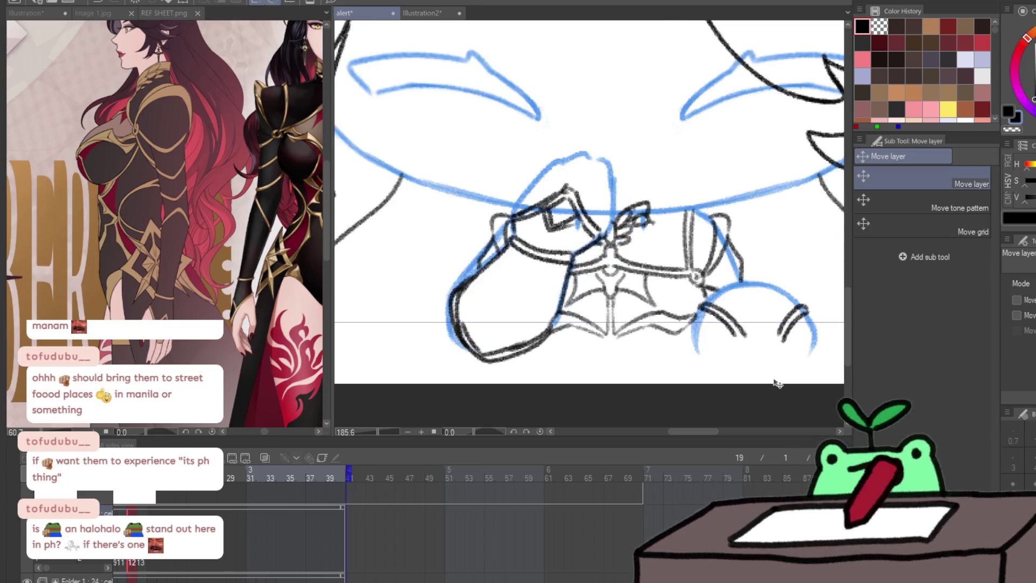
Rotate the left collar piece slightly clockwise and zoom out to see the whole head
key(ctrl+t)
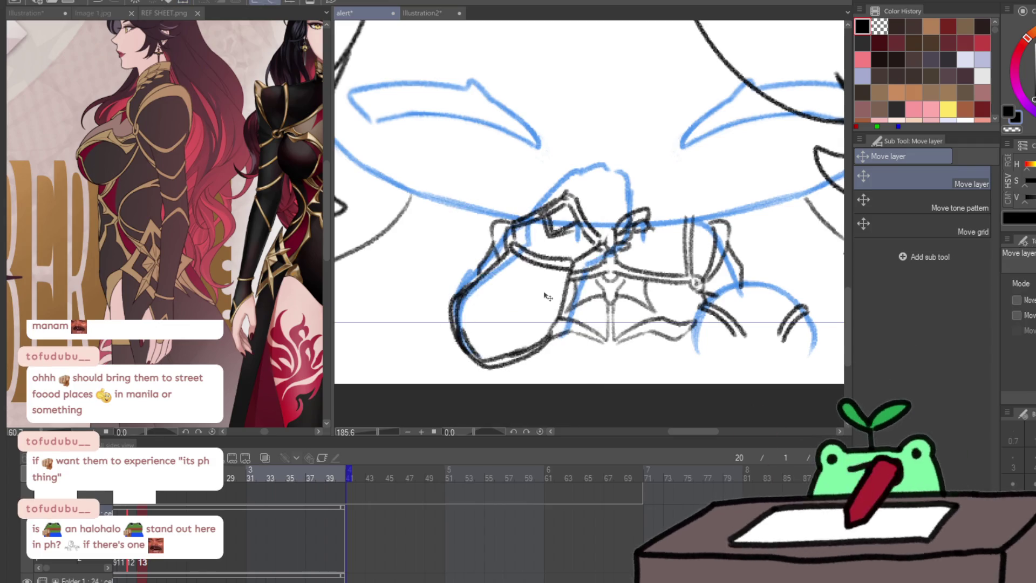
mouse_move(601, 326)
mouse_down()
mouse_move(718, 340)
mouse_move(498, 394)
mouse_up()
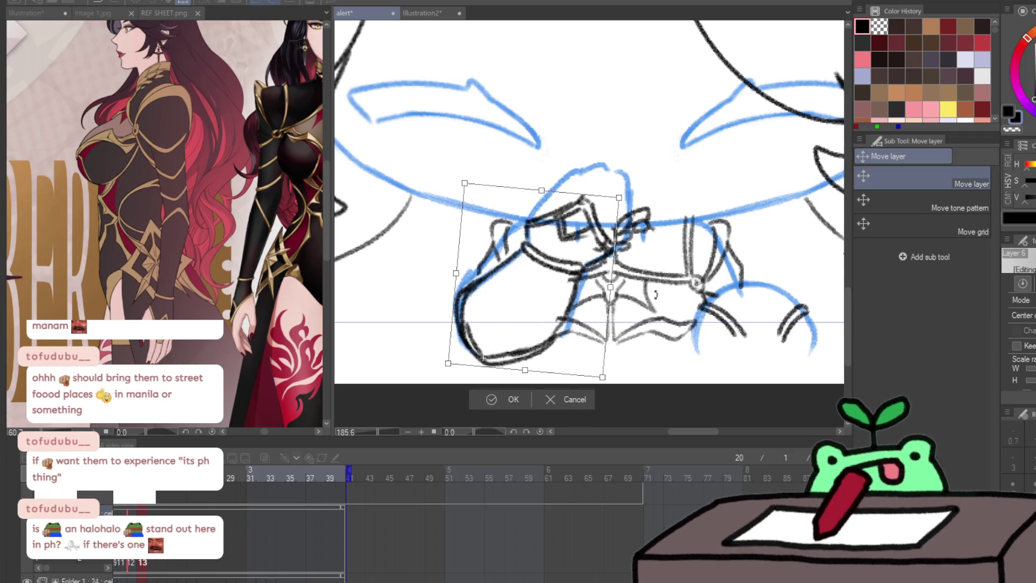
click(496, 401)
key(slash)
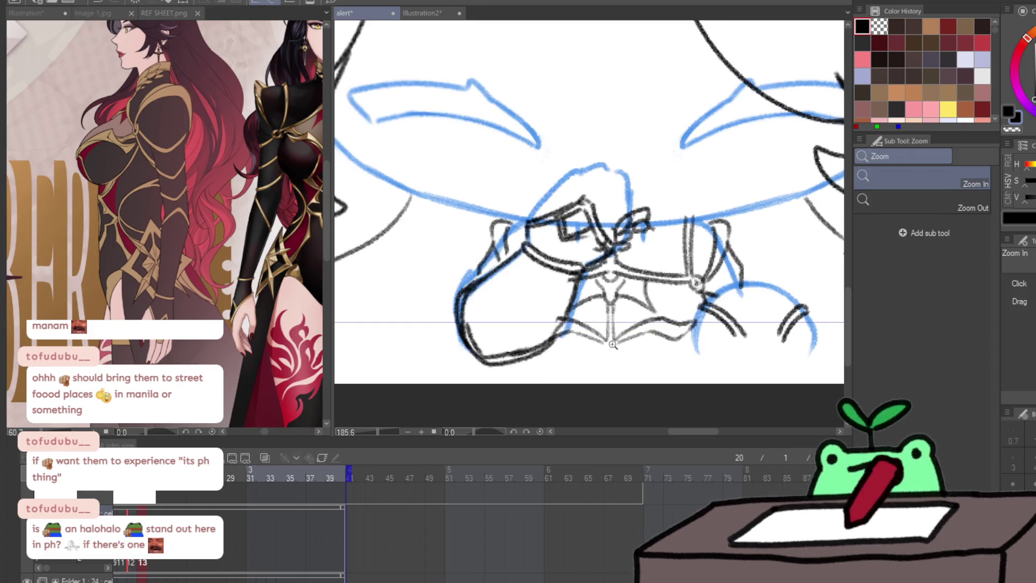
drag(554, 372, 568, 410)
key(Right)
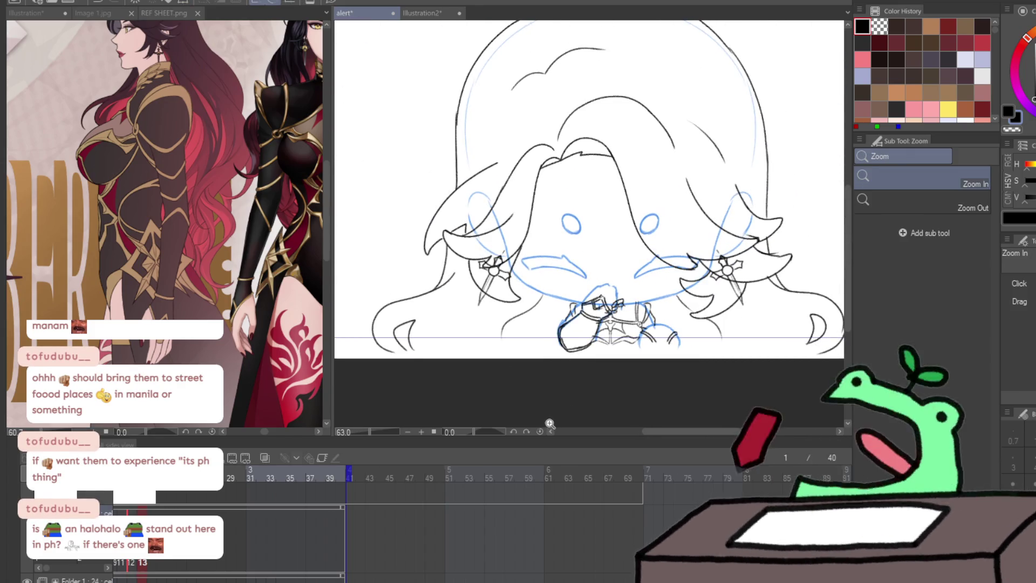
Compare neighbouring frames and nudge the earring and chin lineart slightly down
key(Right)
key(Left)
key(Right)
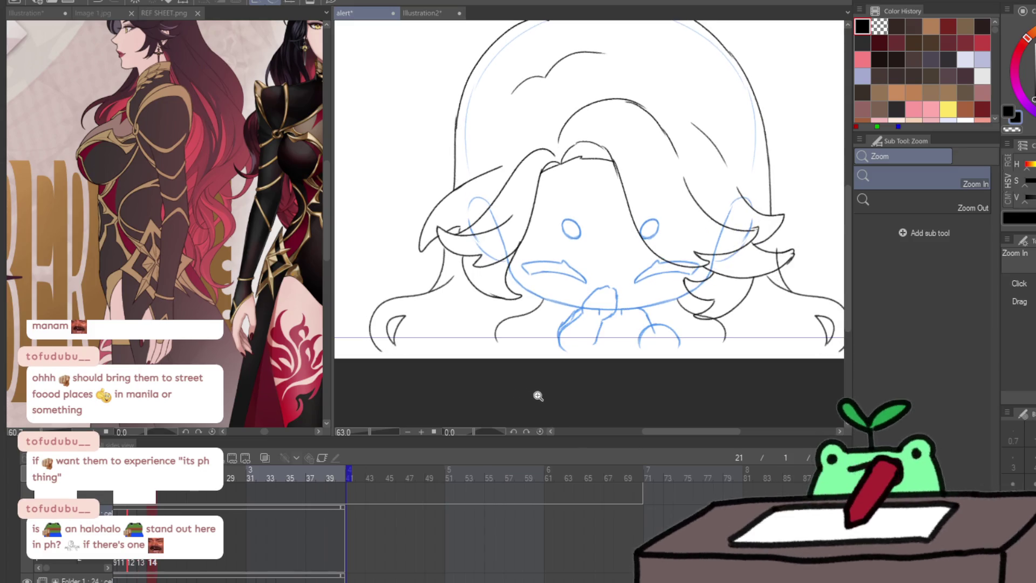
key(k)
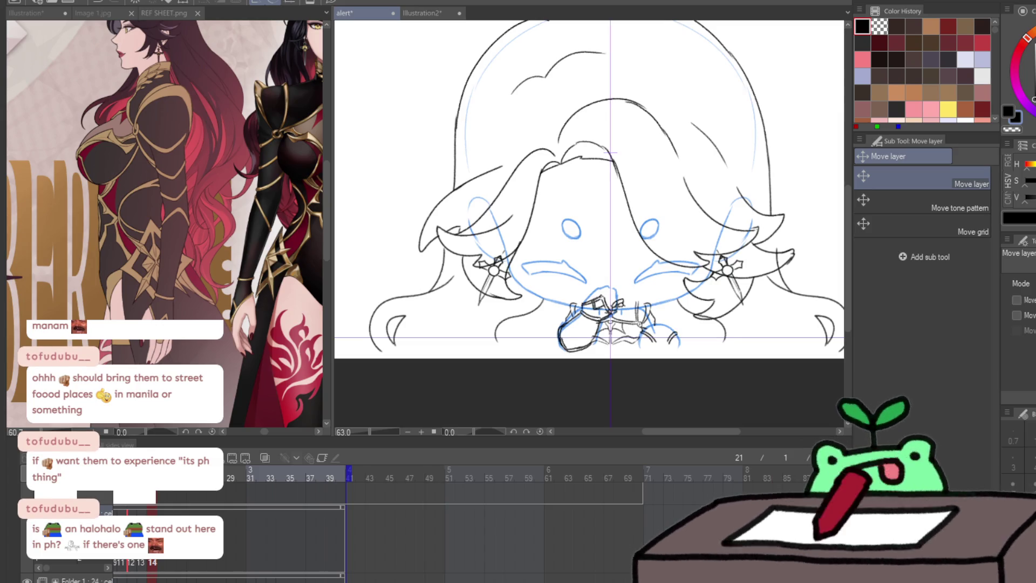
drag(610, 153, 610, 157)
key(Return)
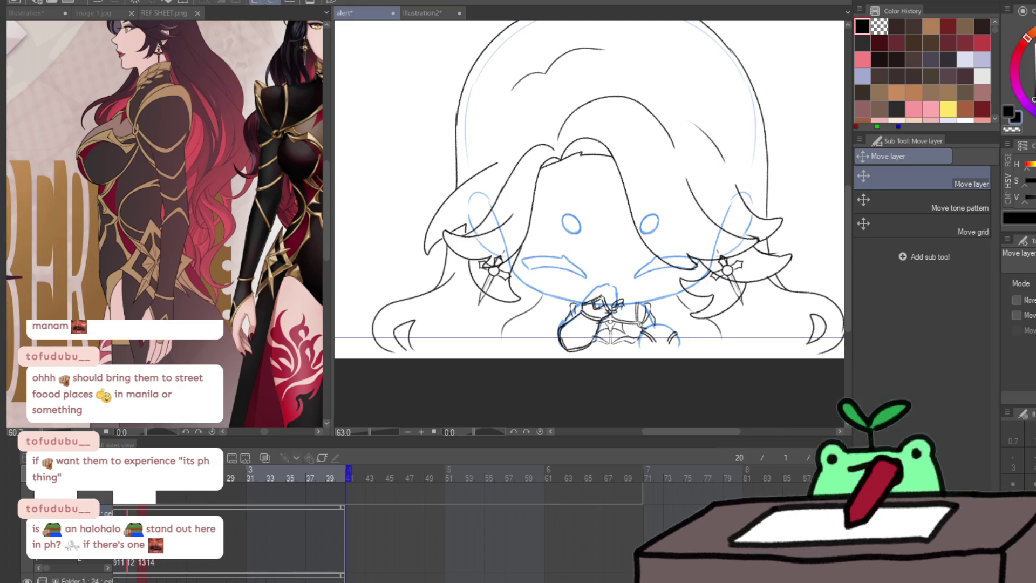
Warp both cross earrings symmetrically outward and upward with the mirrored circular Liquify push
key(j)
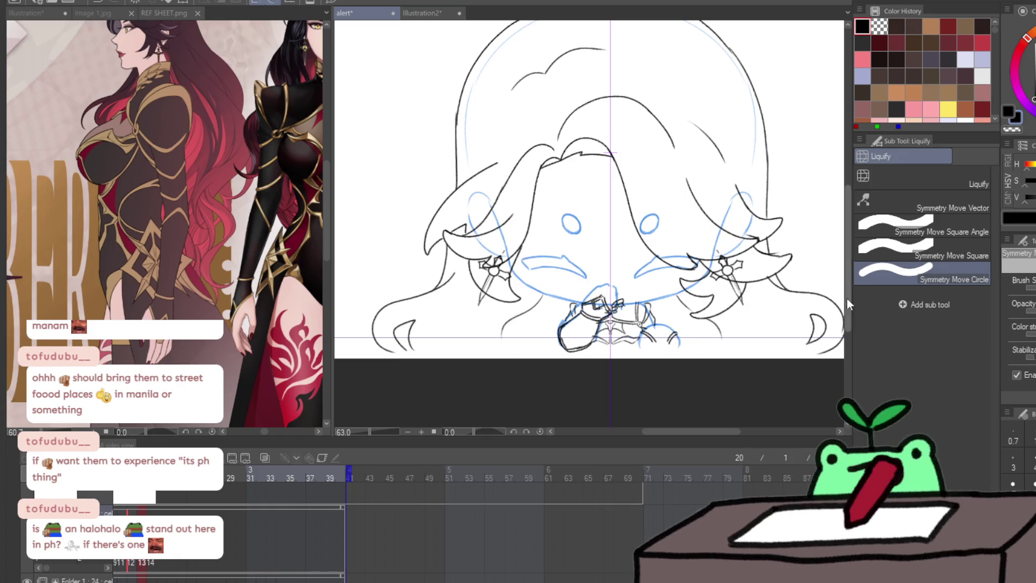
click(923, 177)
drag(742, 266, 737, 270)
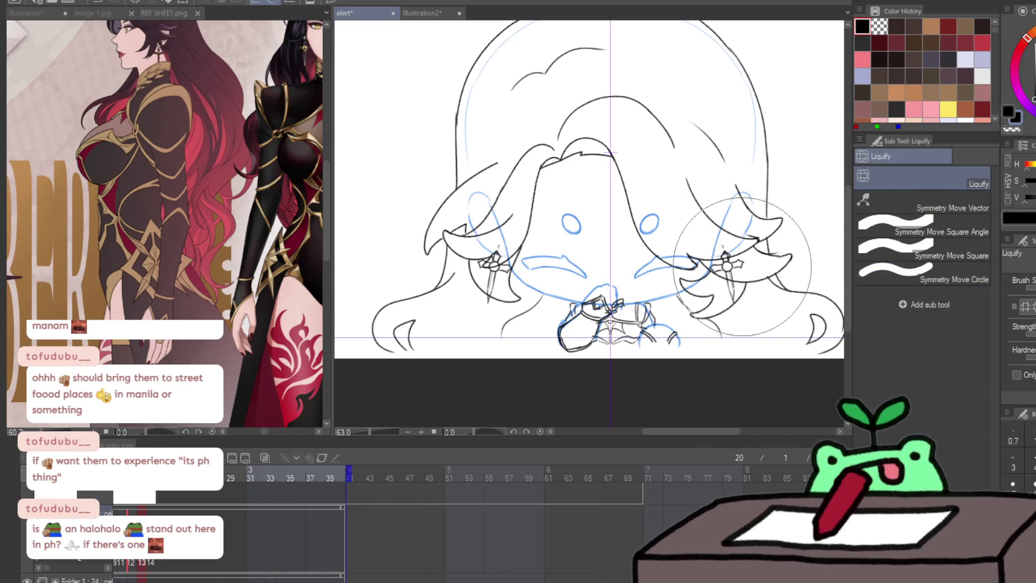
drag(492, 276, 492, 277)
click(911, 275)
drag(758, 269, 751, 267)
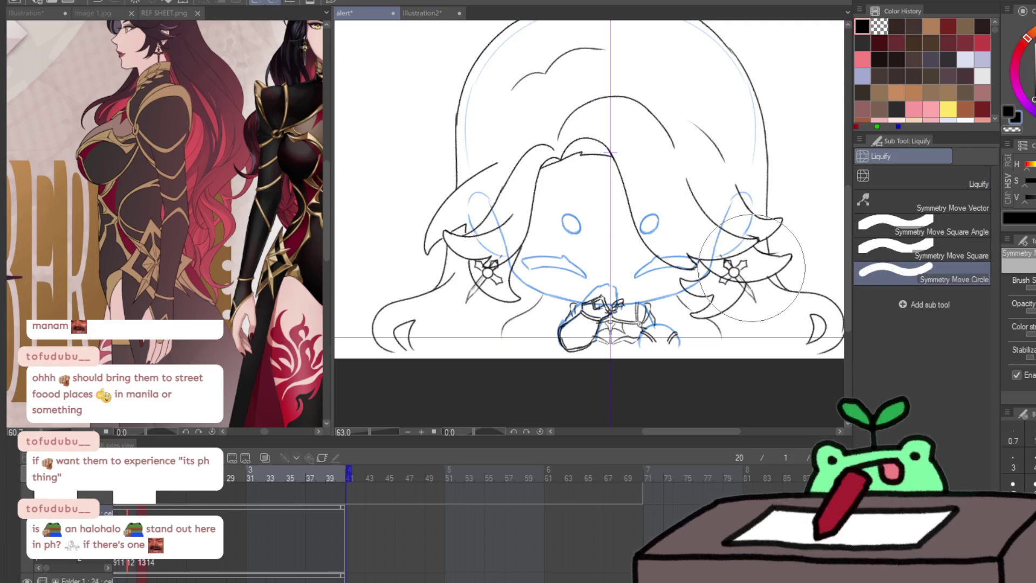
key(ctrl+z)
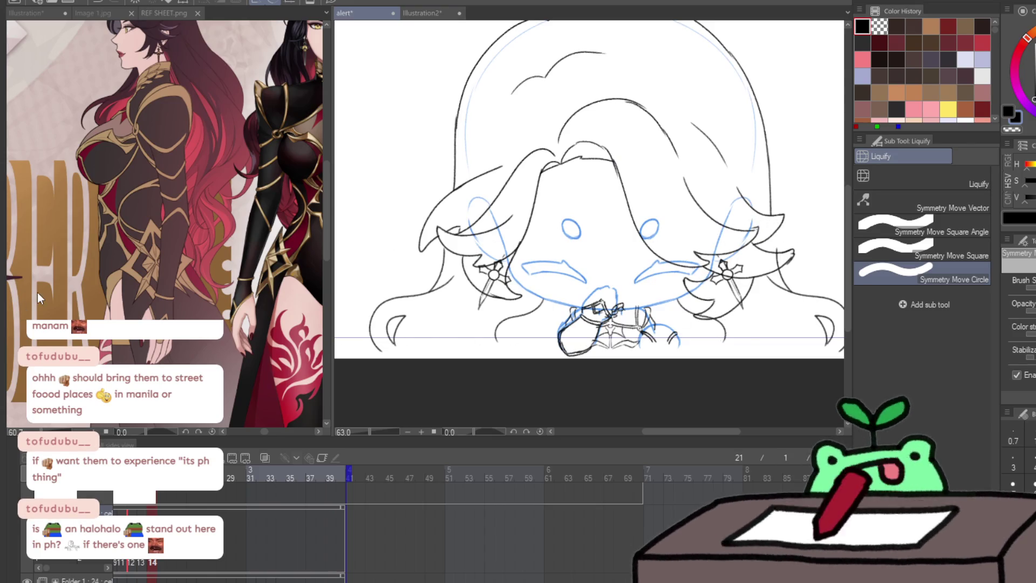
click(880, 182)
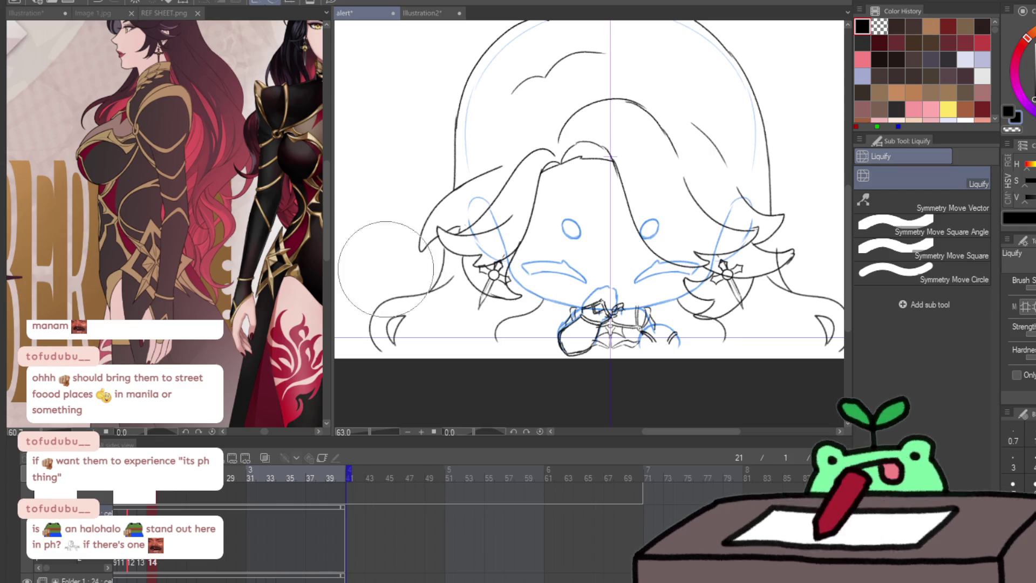
drag(493, 275, 516, 273)
key(bracketright)
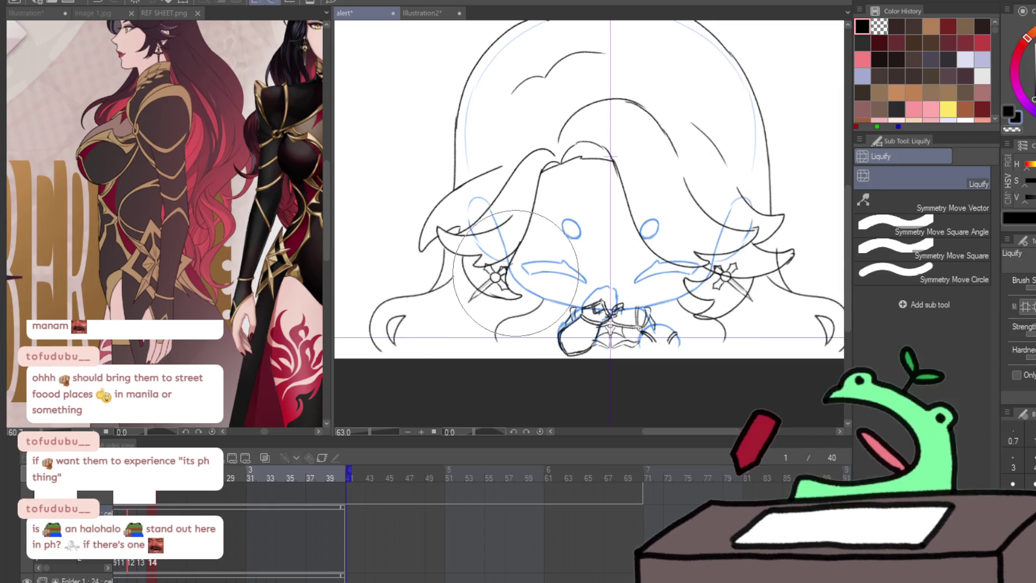
click(923, 274)
drag(734, 276, 754, 279)
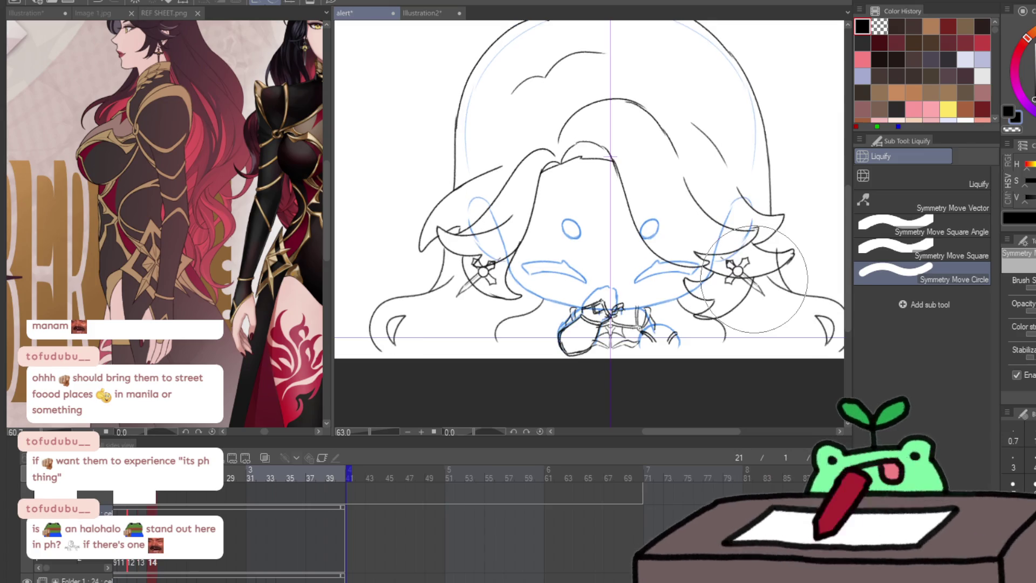
click(162, 562)
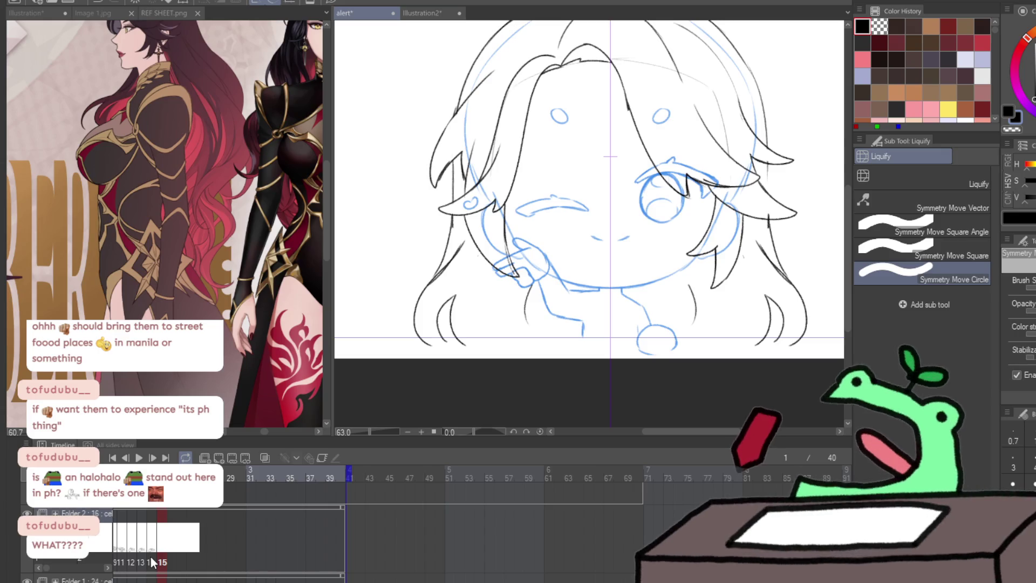
Flip between cels 14 and 15 to compare the drawings and nose strokes
key(p)
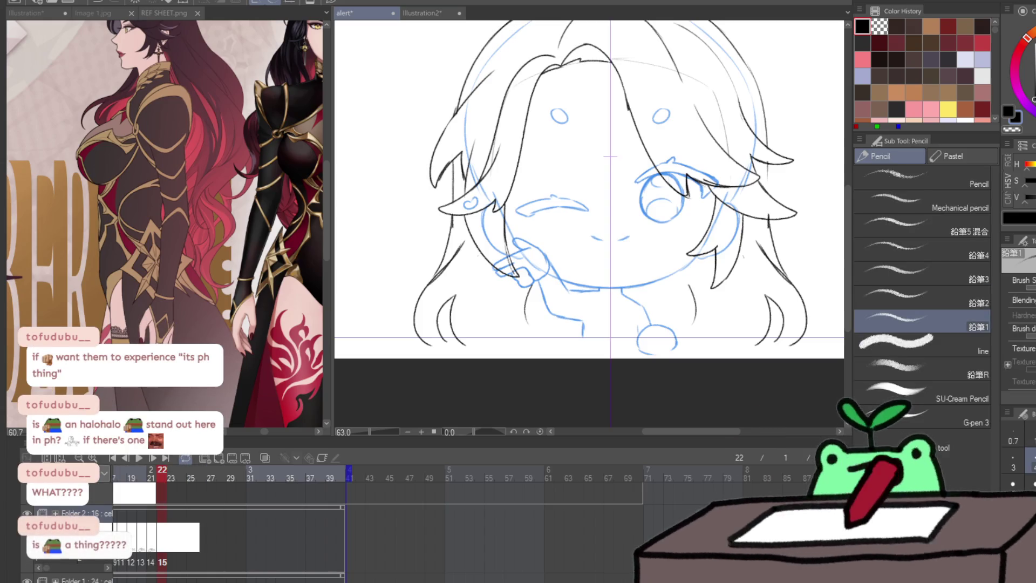
click(152, 561)
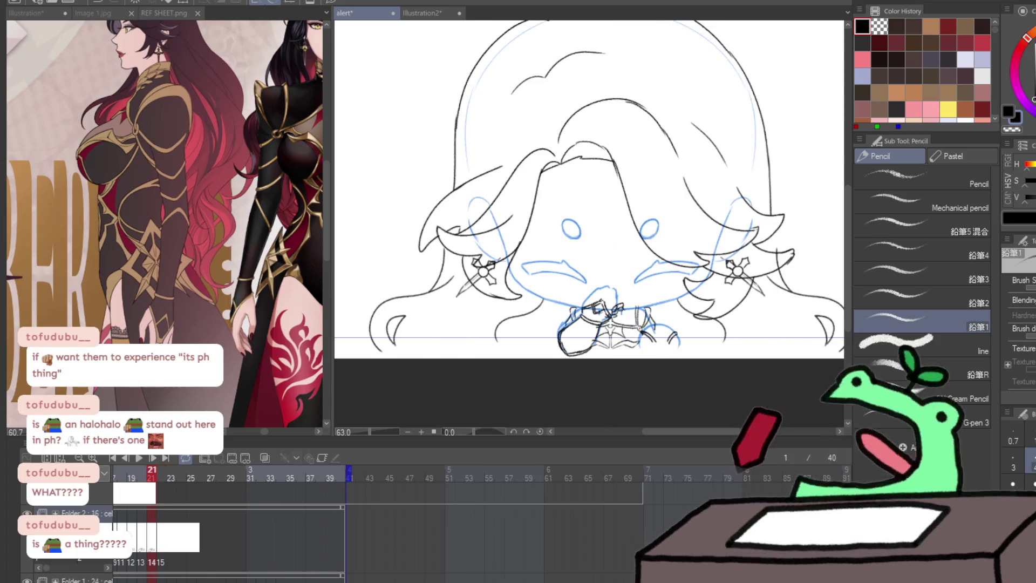
click(162, 562)
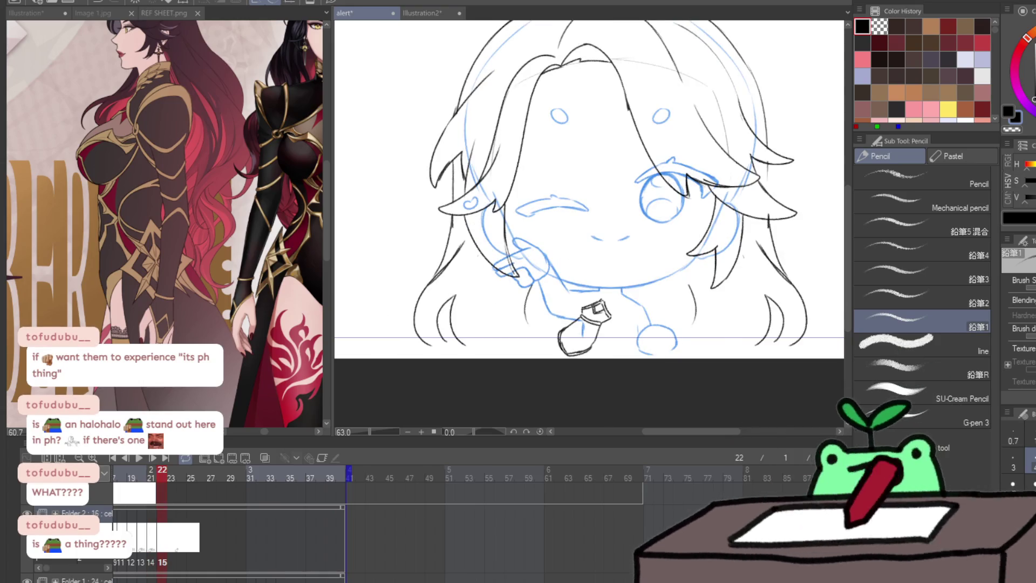
key(Left)
key(Left)
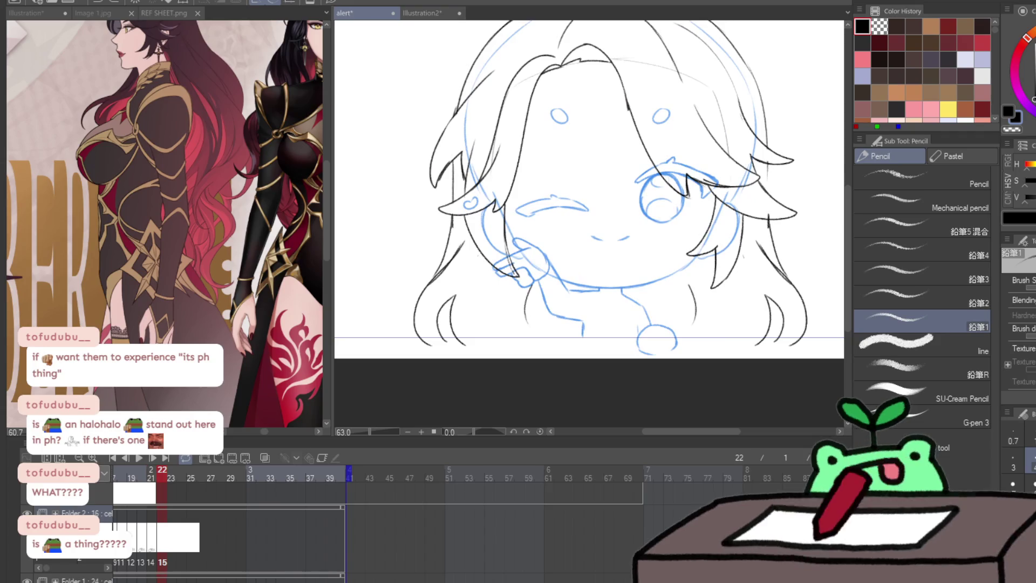
key(Right)
key(Left)
key(Right)
scroll(717, 343, up, 3)
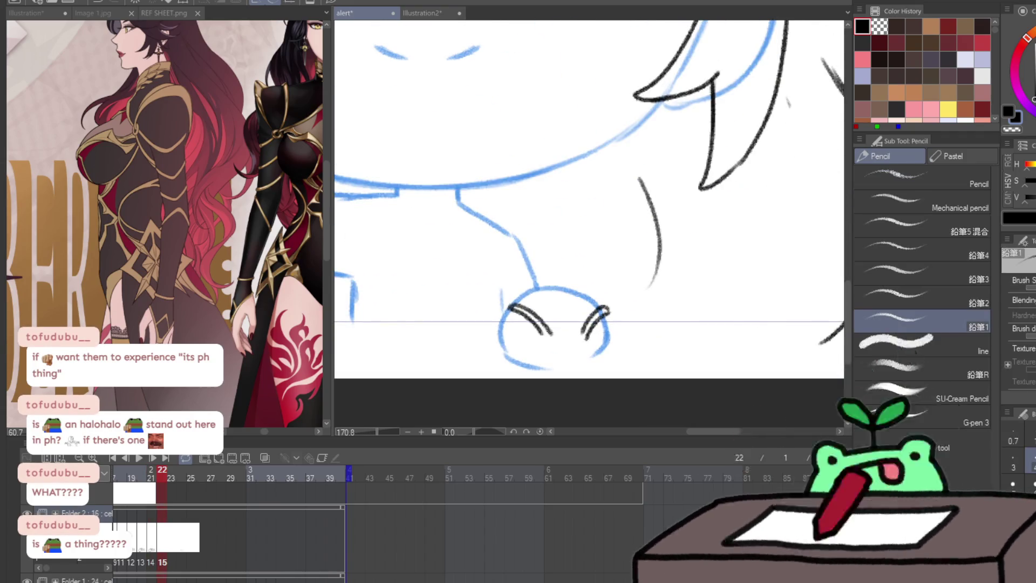
key(k)
key(Right)
key(Right)
key(Left)
key(Right)
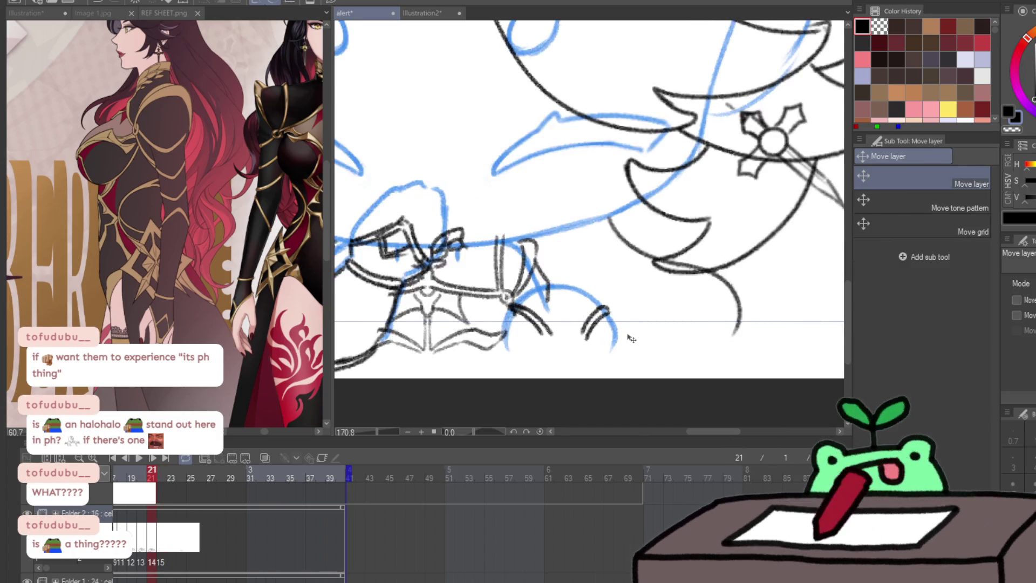
key(Left)
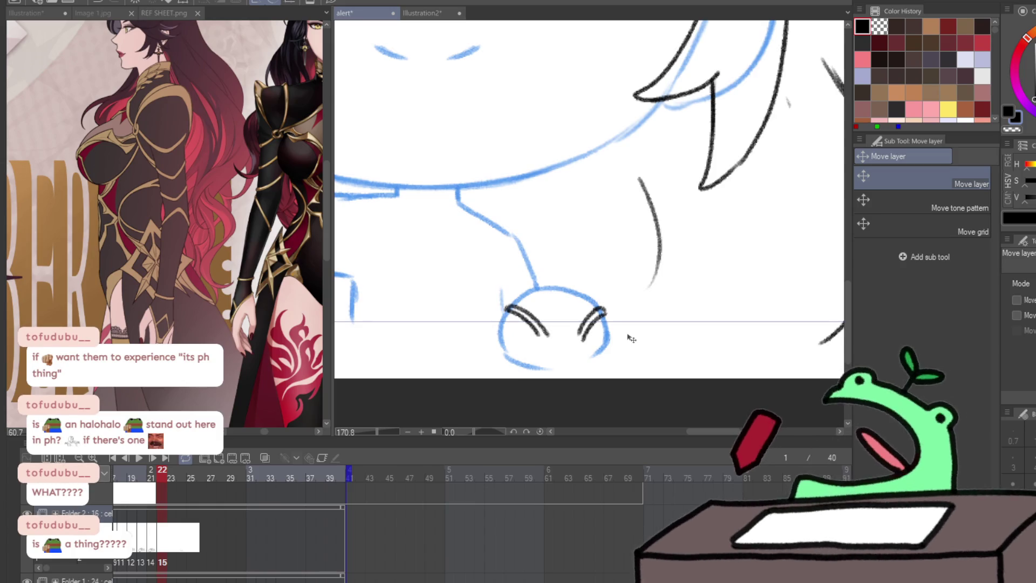
Pan to the arm sketch and flip between frames 18 to 22, ending on frame 22
key(p)
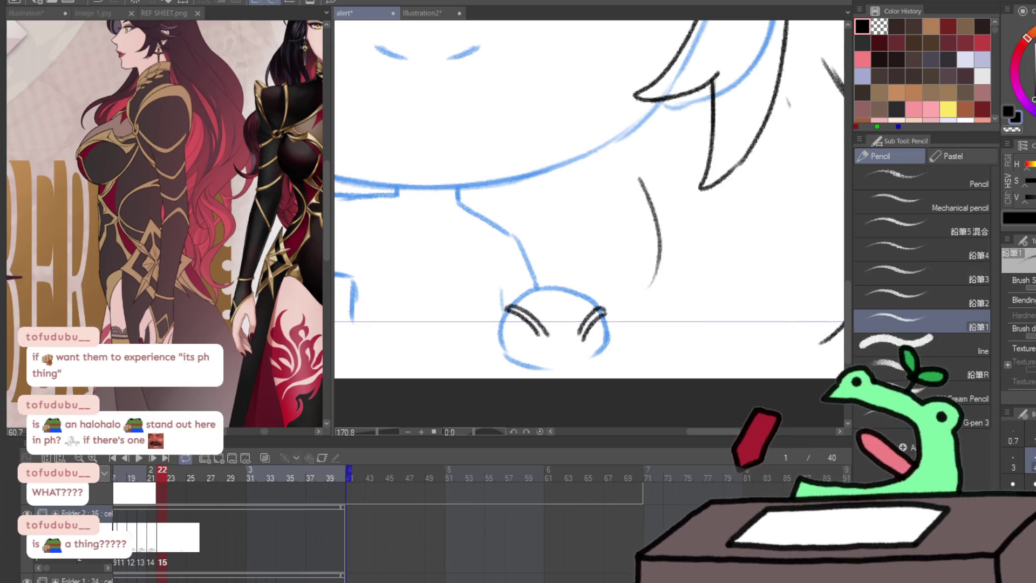
drag(578, 265, 754, 260)
key(Right)
key(Left)
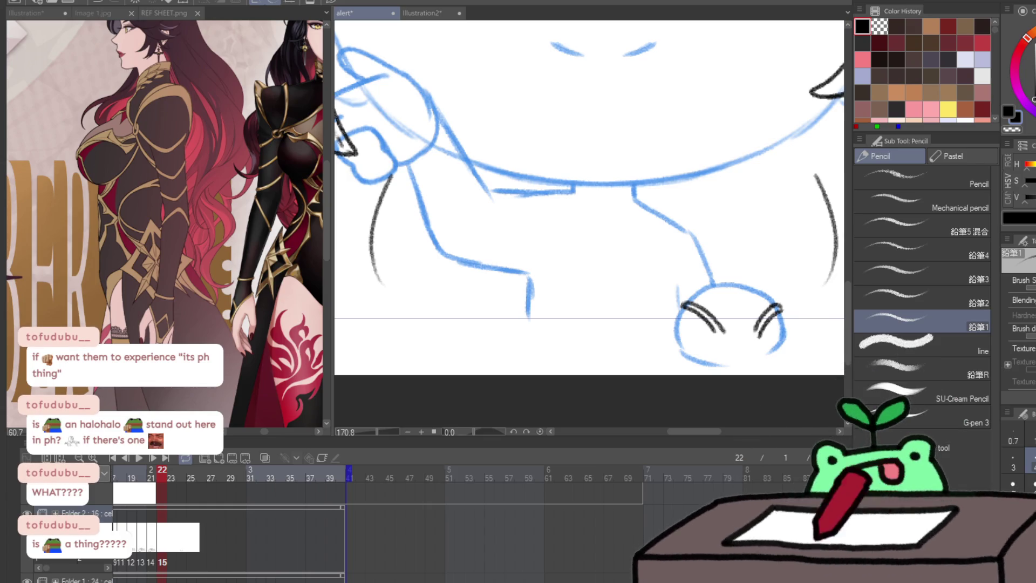
key(comma)
key(period)
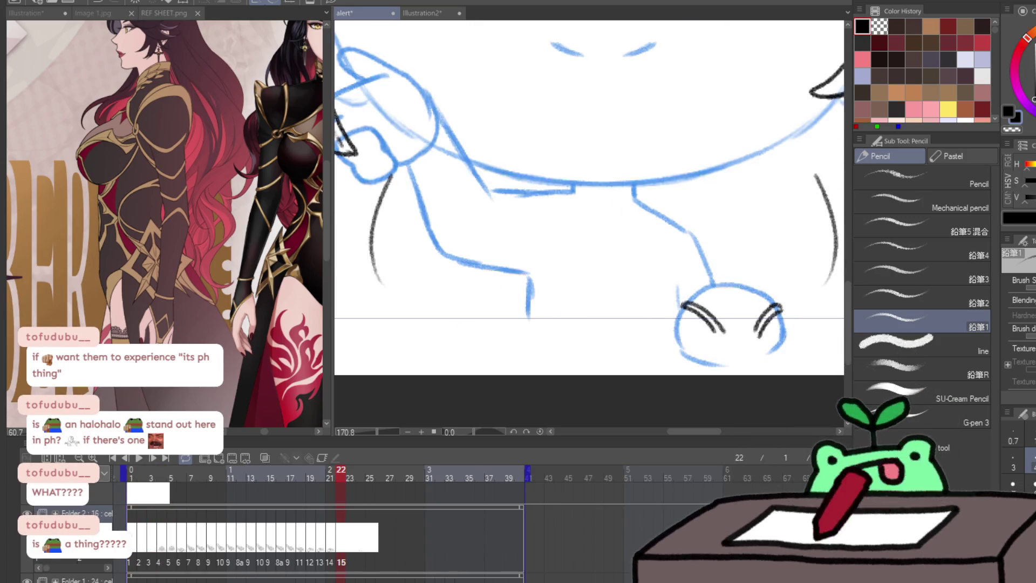
key(comma)
key(comma)
key(comma)
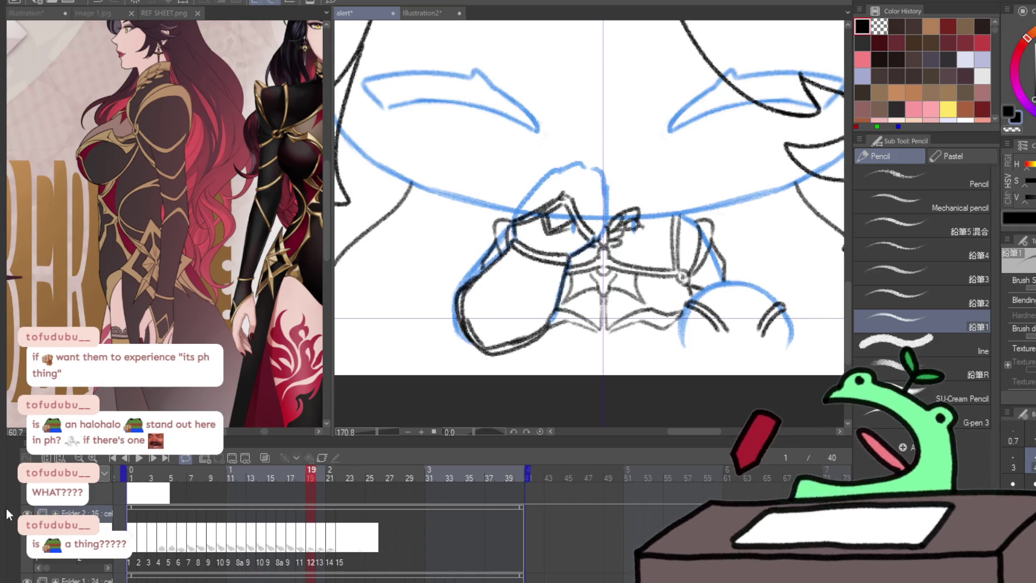
key(comma)
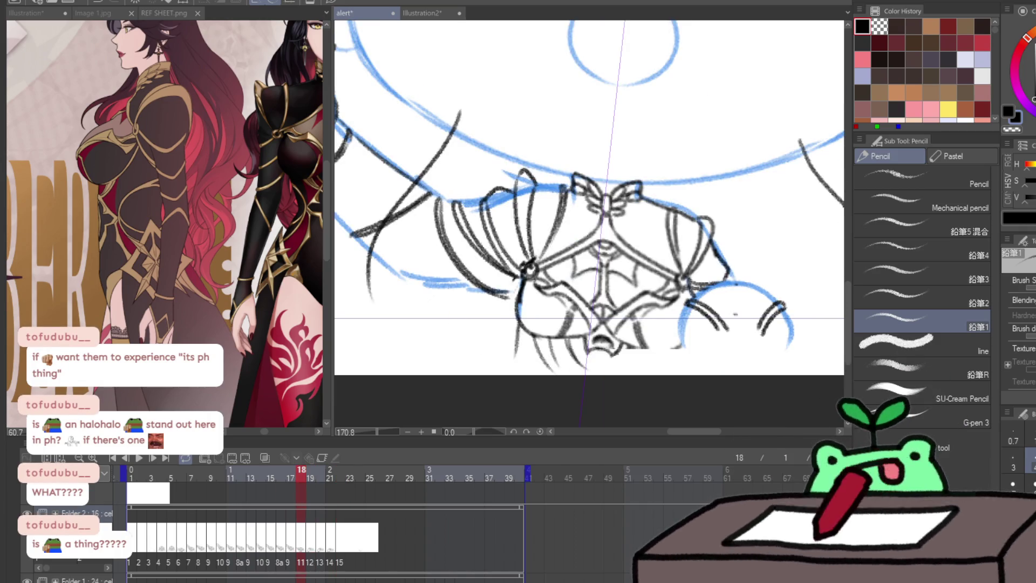
key(period)
key(comma)
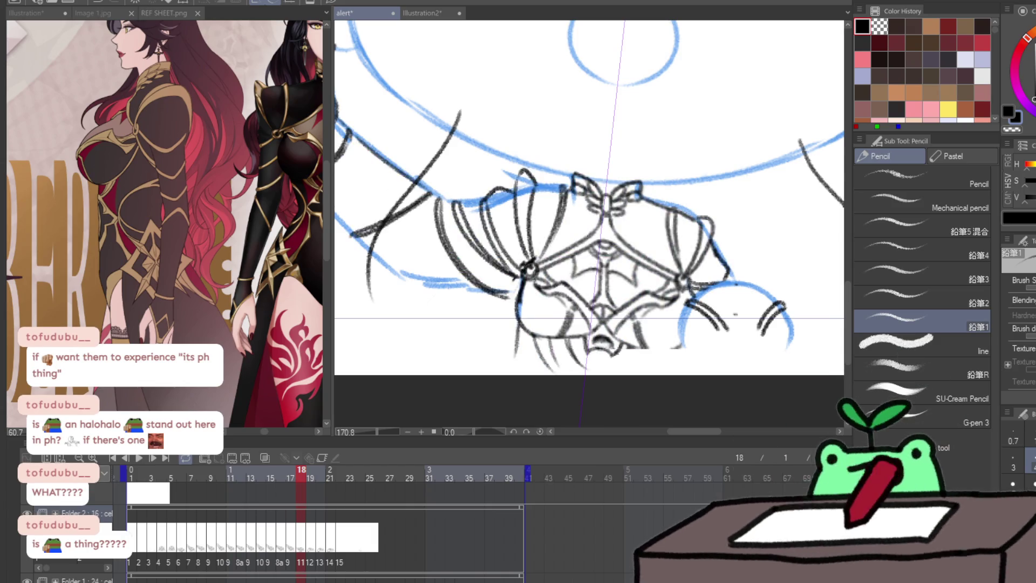
key(period)
key(comma)
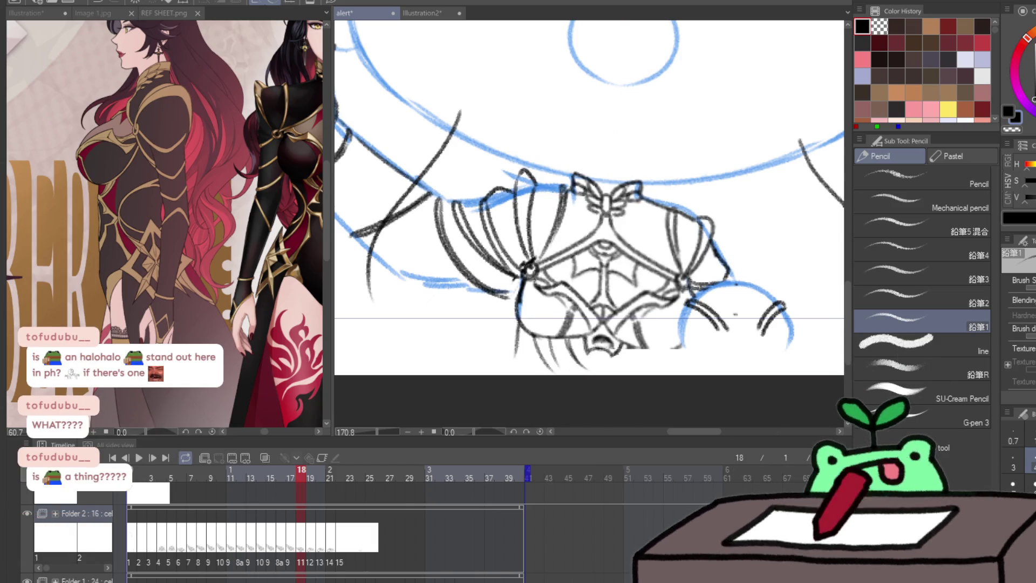
key(period)
key(period)
key(period)
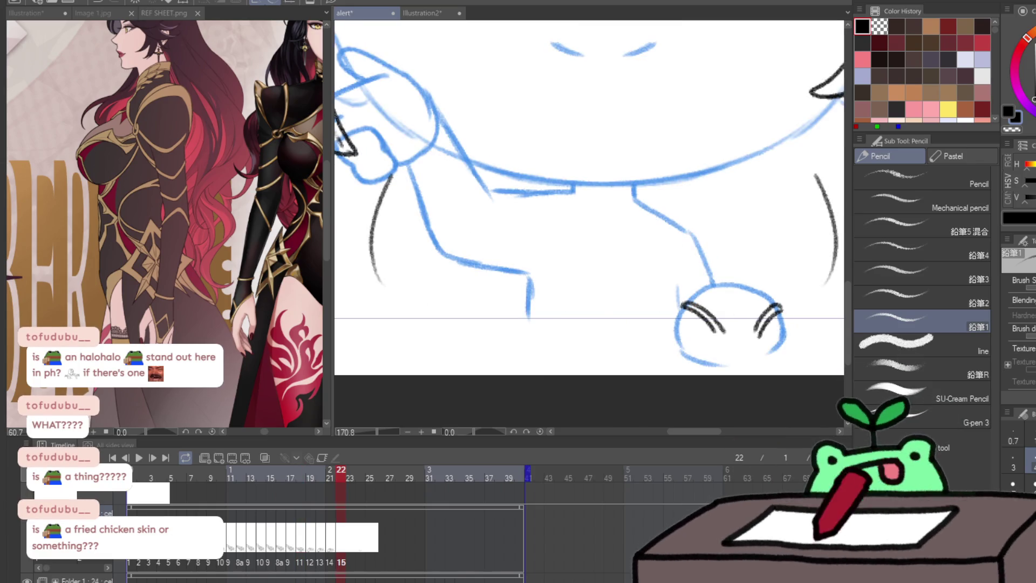
Paste the inked bow lineart onto frame 22 and zoom out to see the whole face
key(ctrl+v)
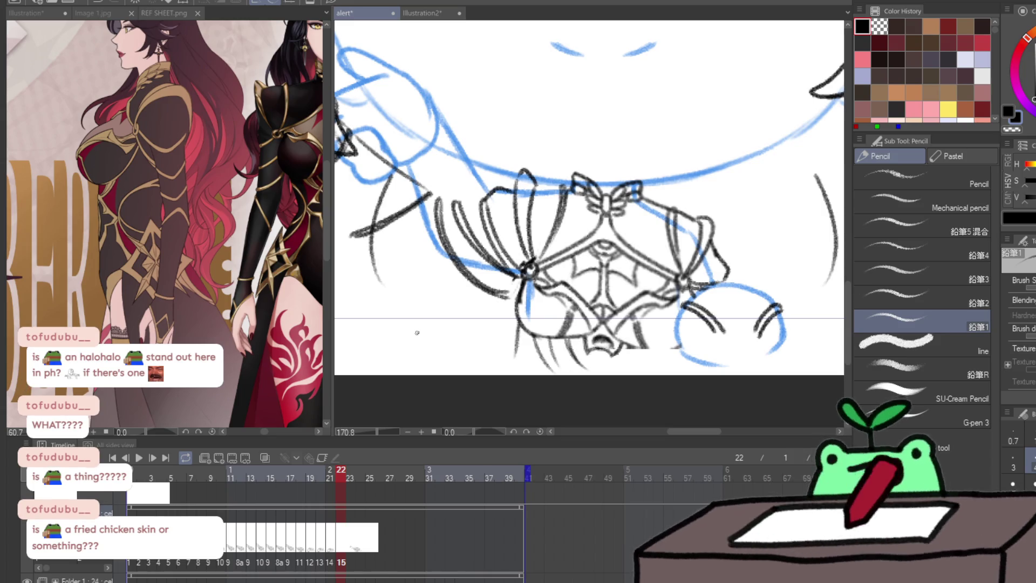
key(ctrl+space)
mouse_move(425, 347)
mouse_down()
mouse_move(390, 372)
mouse_move(450, 314)
mouse_up()
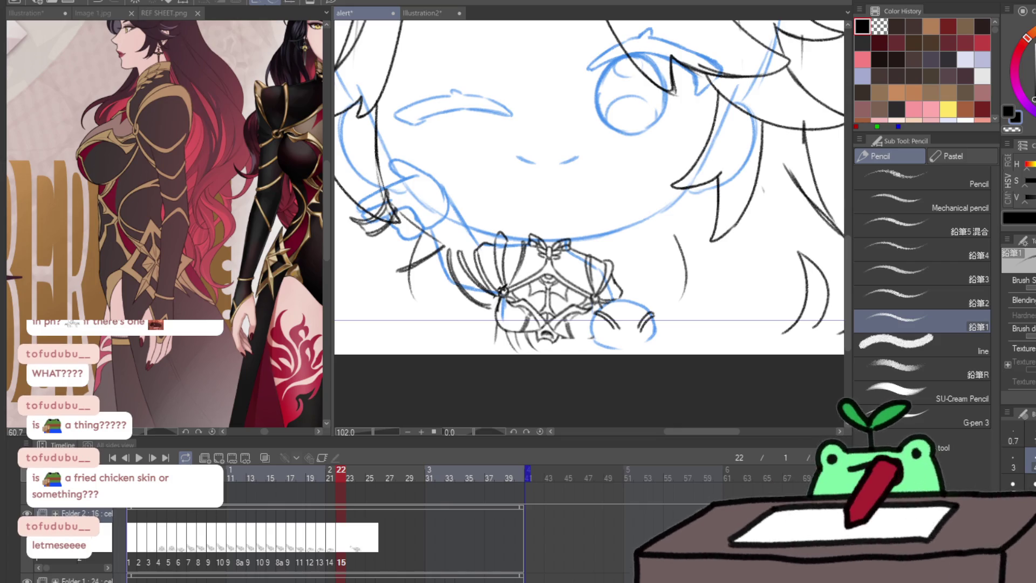
Zoom in on the Chicken Breaded Skin snack bag photo in Illustration3
scroll(582, 319, up, 5)
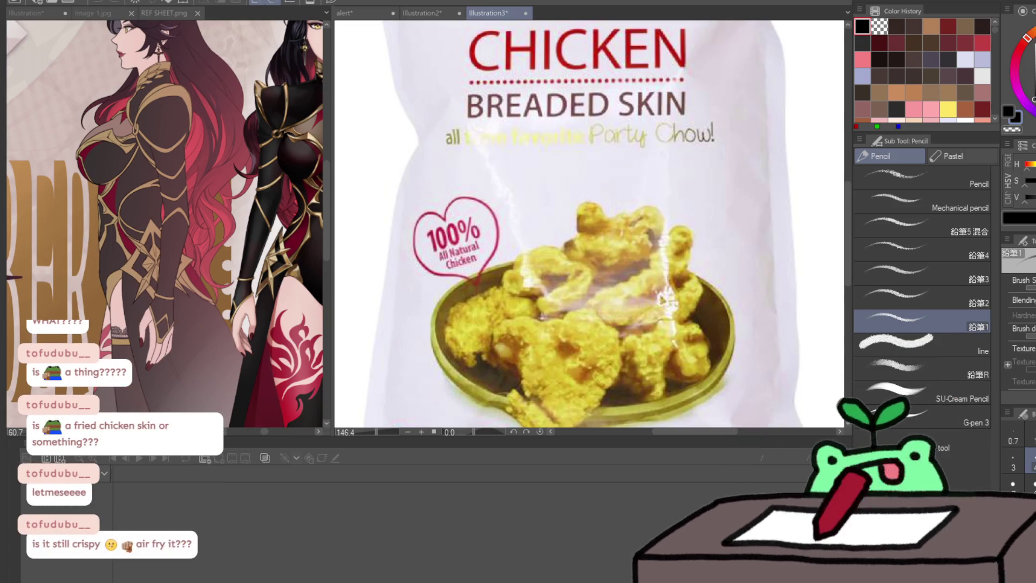
Fit the chicken photo in view, then close the Illustration3 canvas to return to the animation
key(ctrl+alt+0)
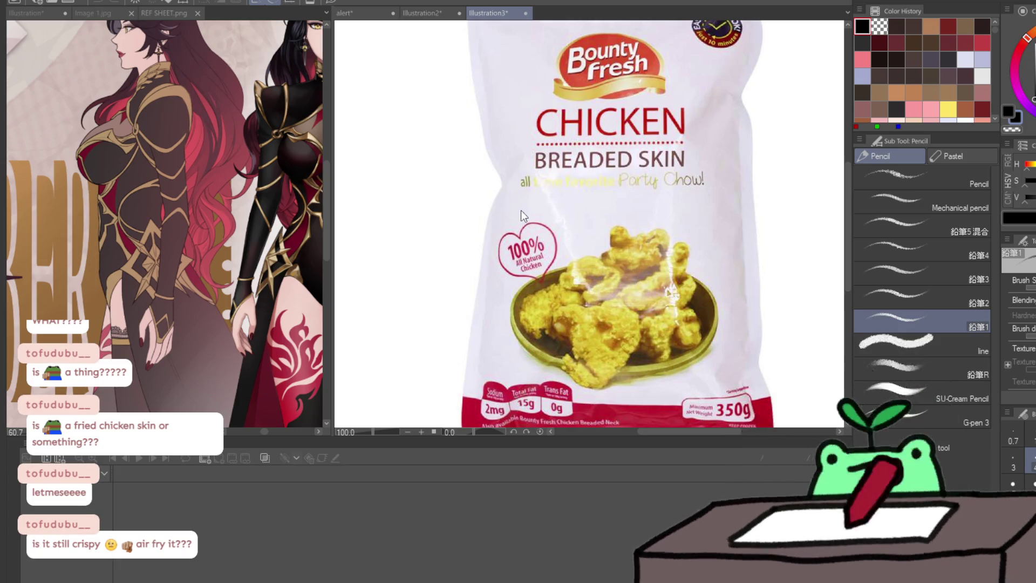
key(ctrl+w)
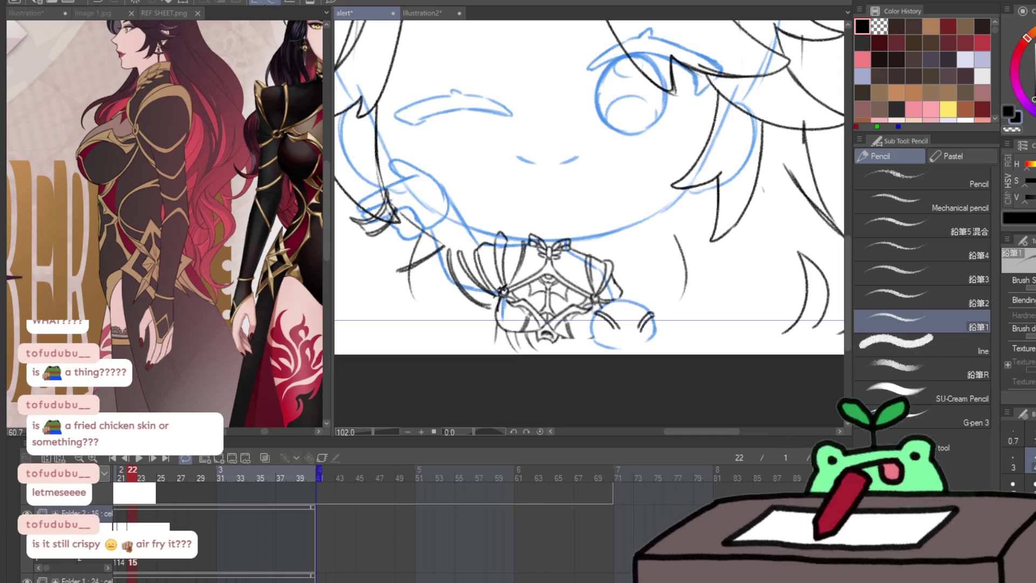
Zoom in on the bow and arm and erase the stray black lines around the raised hand
key(slash)
click(398, 231)
click(398, 231)
key(e)
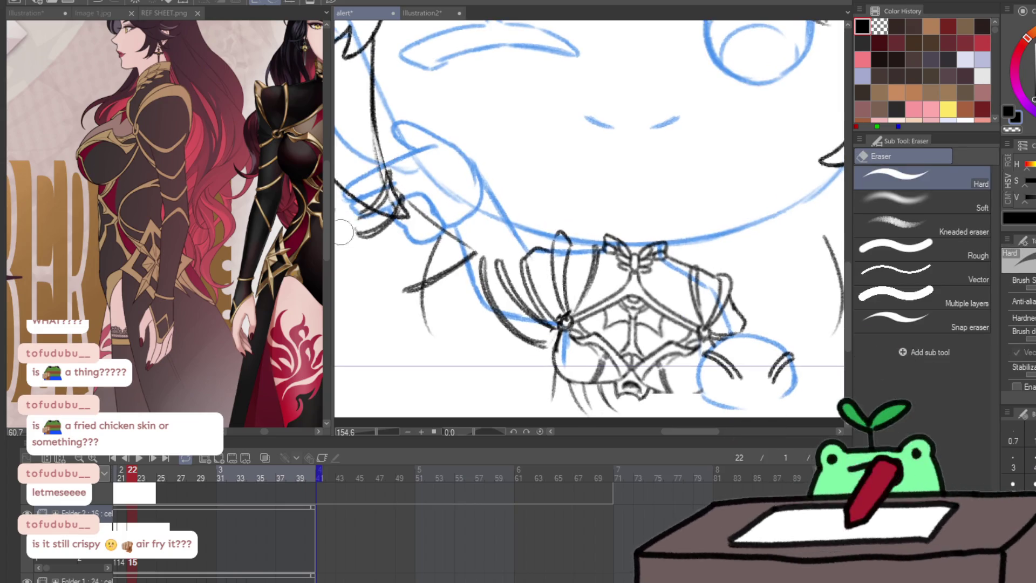
mouse_move(384, 243)
mouse_down()
mouse_move(370, 231)
mouse_move(416, 254)
mouse_move(485, 320)
mouse_move(480, 329)
mouse_move(497, 248)
mouse_move(556, 178)
mouse_up()
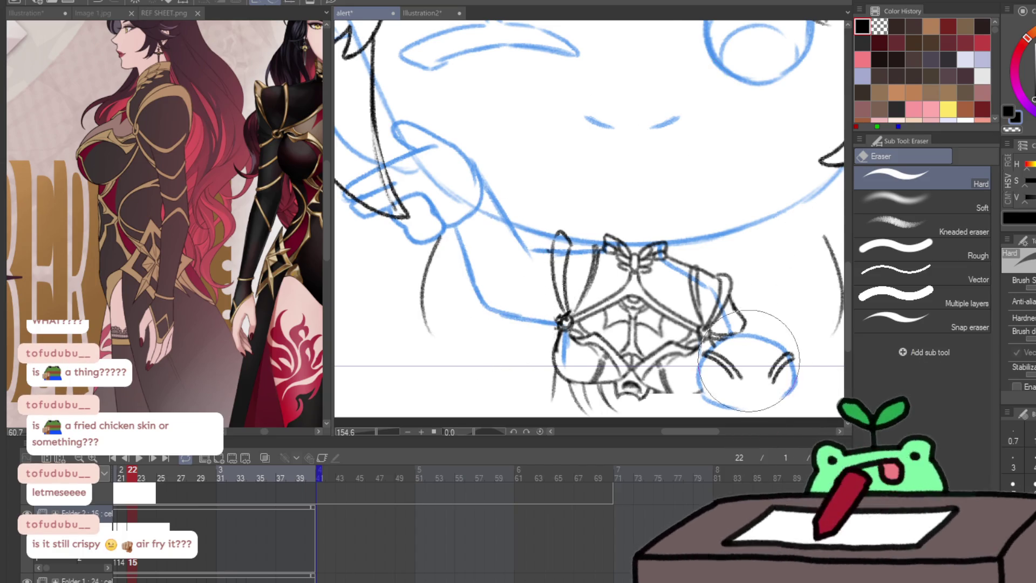
key(j)
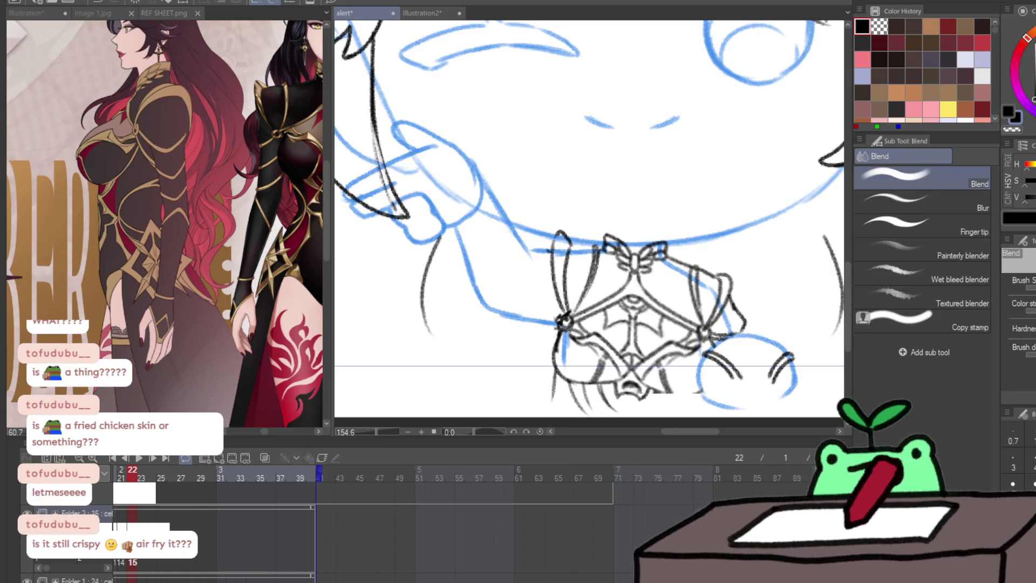
key(j)
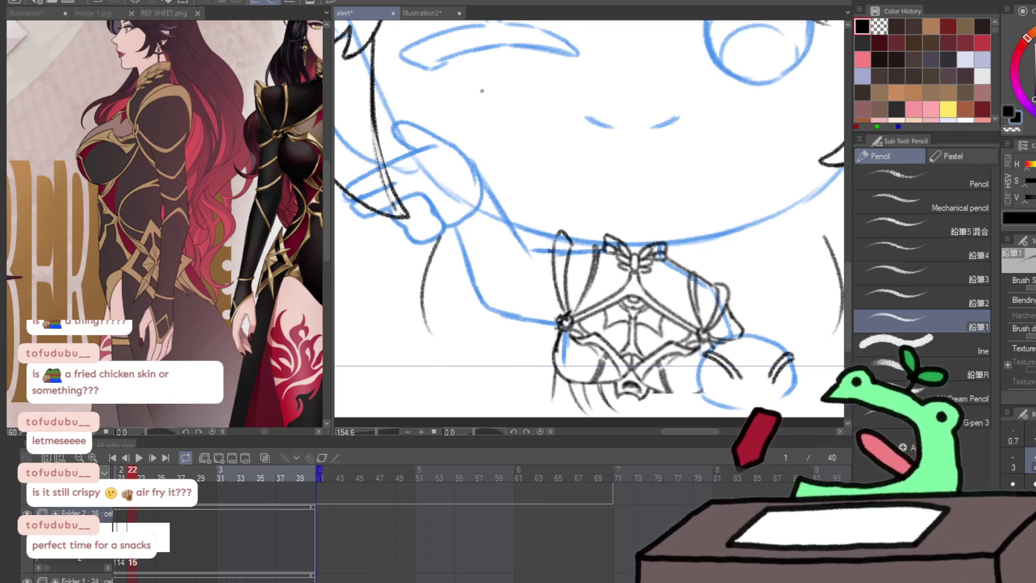
Pencil the wrist cuff band, lower sleeve edge, a stroke below the cuff and a second diagonal sleeve band
key(ctrl+space)
click(432, 157)
key(p)
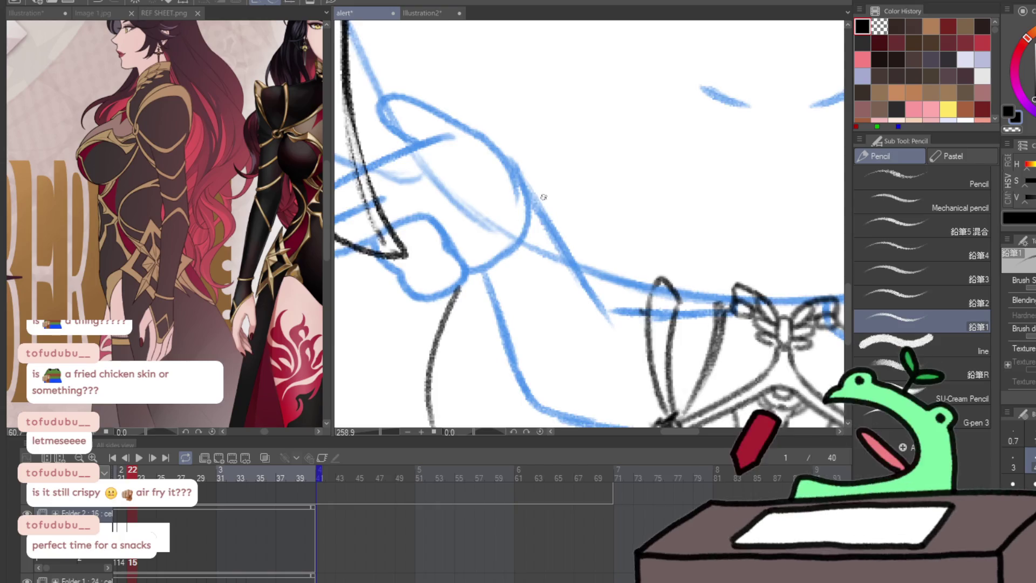
scroll(516, 215, up, 1)
mouse_move(512, 182)
mouse_down()
mouse_move(502, 146)
mouse_move(523, 197)
mouse_move(527, 186)
mouse_up()
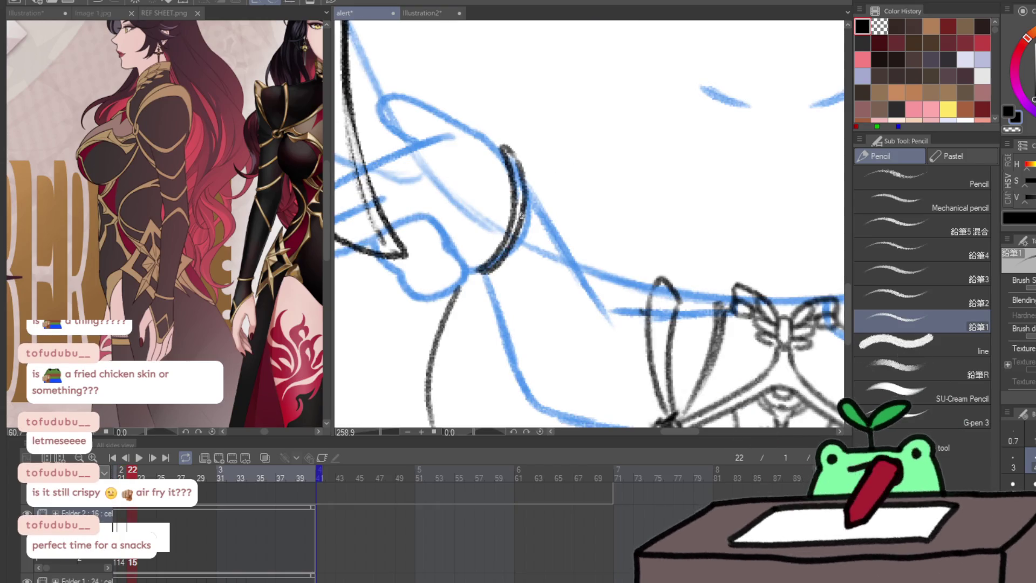
mouse_move(482, 275)
mouse_down()
mouse_move(558, 236)
mouse_move(538, 145)
mouse_up()
mouse_move(606, 222)
mouse_down()
mouse_move(599, 242)
mouse_move(615, 315)
mouse_up()
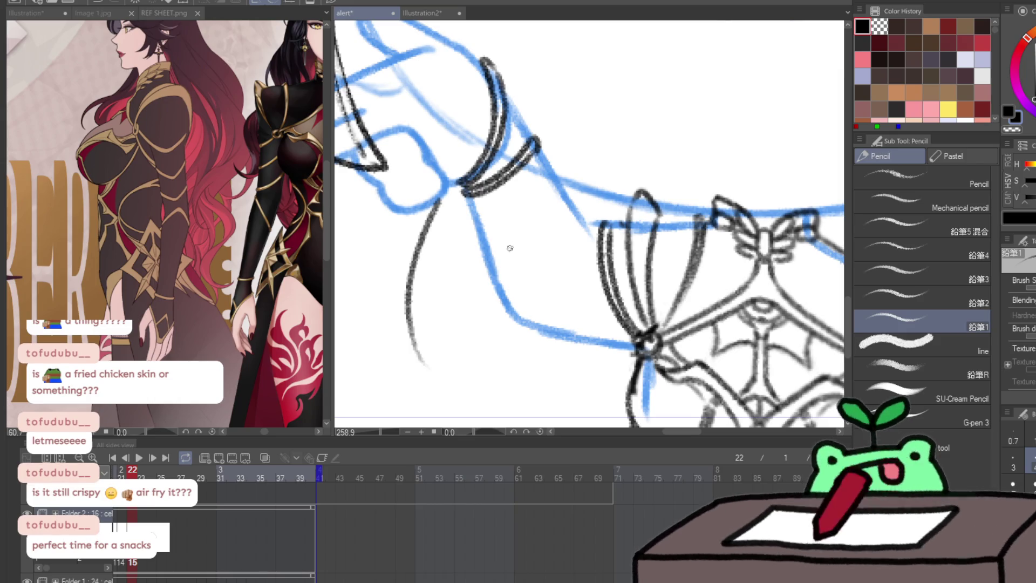
mouse_move(493, 272)
mouse_down()
mouse_move(579, 218)
mouse_move(483, 281)
mouse_up()
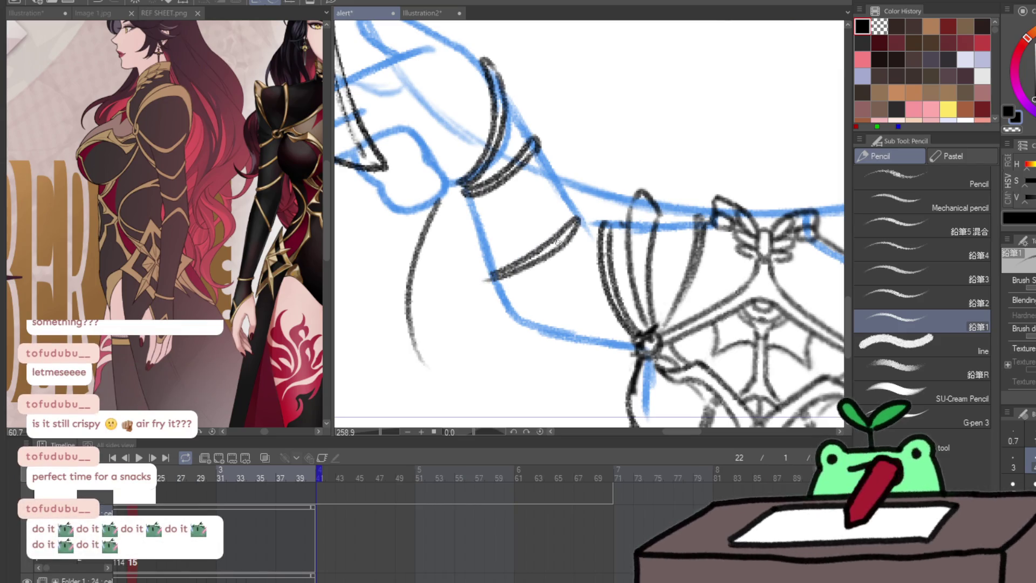
scroll(663, 343, down, 5)
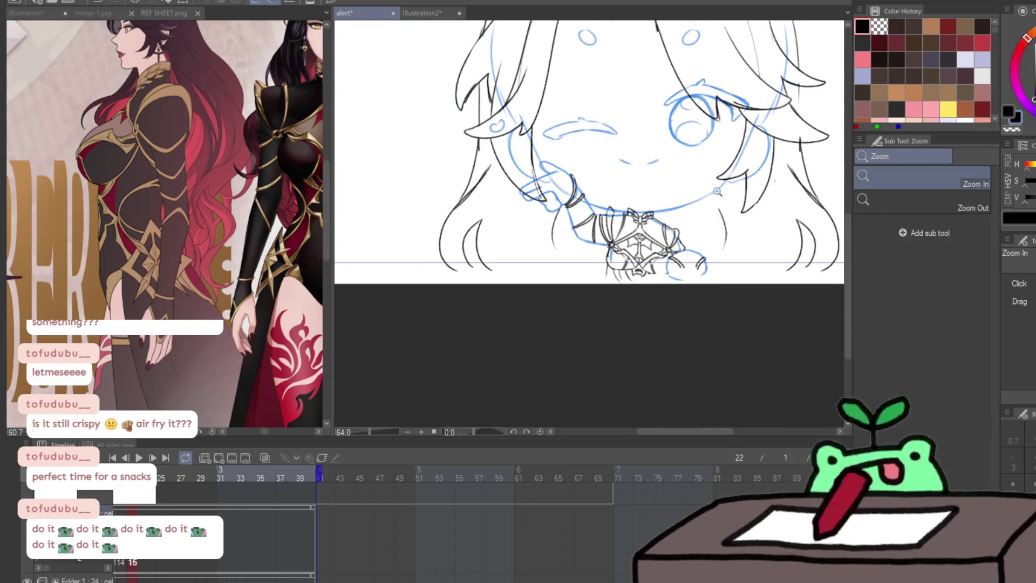
scroll(664, 344, down, 1)
scroll(656, 351, up, 1)
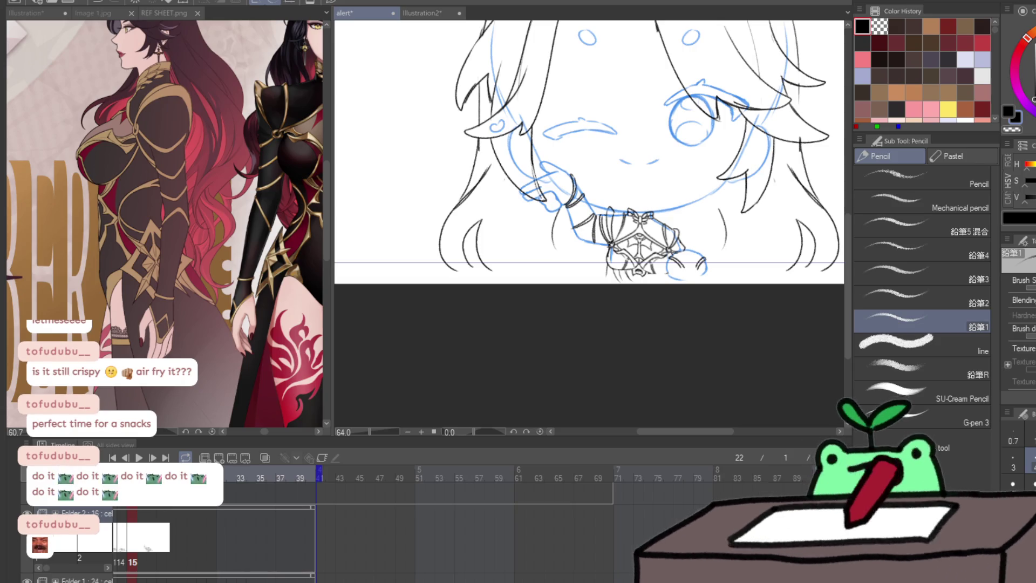
key(space)
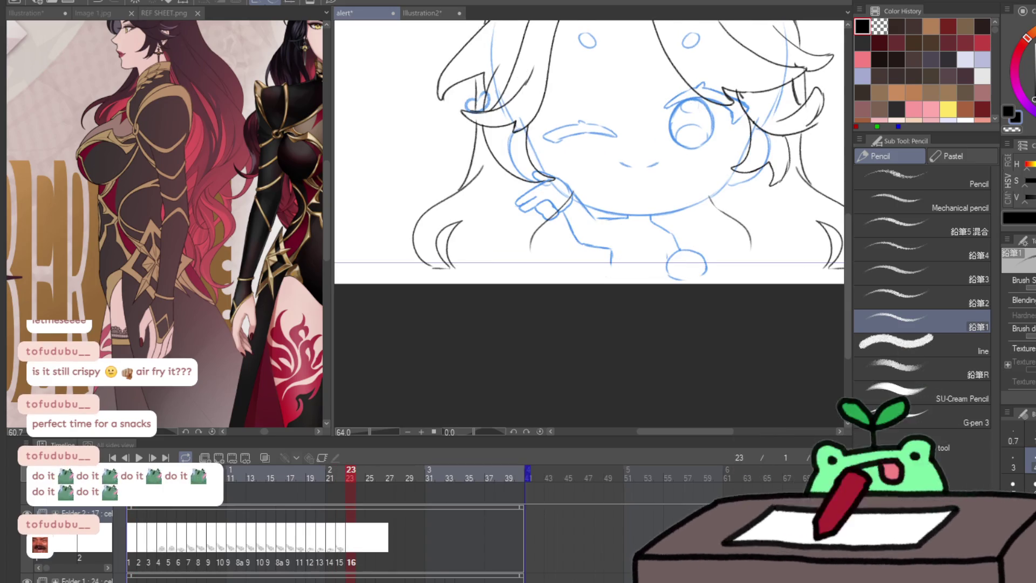
Paste the bow lineart onto frame 23 and nudge it slightly down with Move layer
key(/)
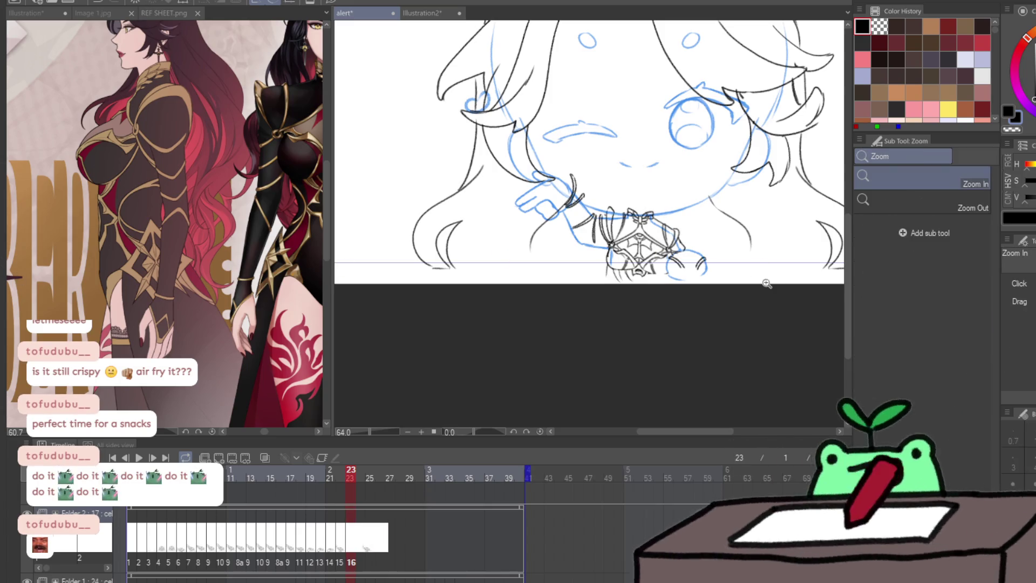
click(743, 264)
click(744, 264)
key(k)
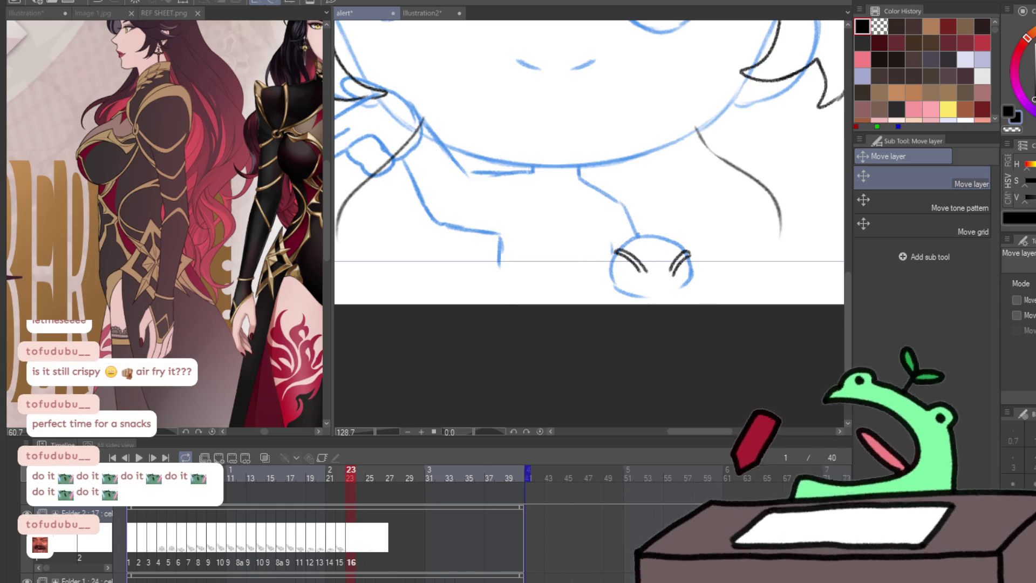
drag(597, 319, 598, 323)
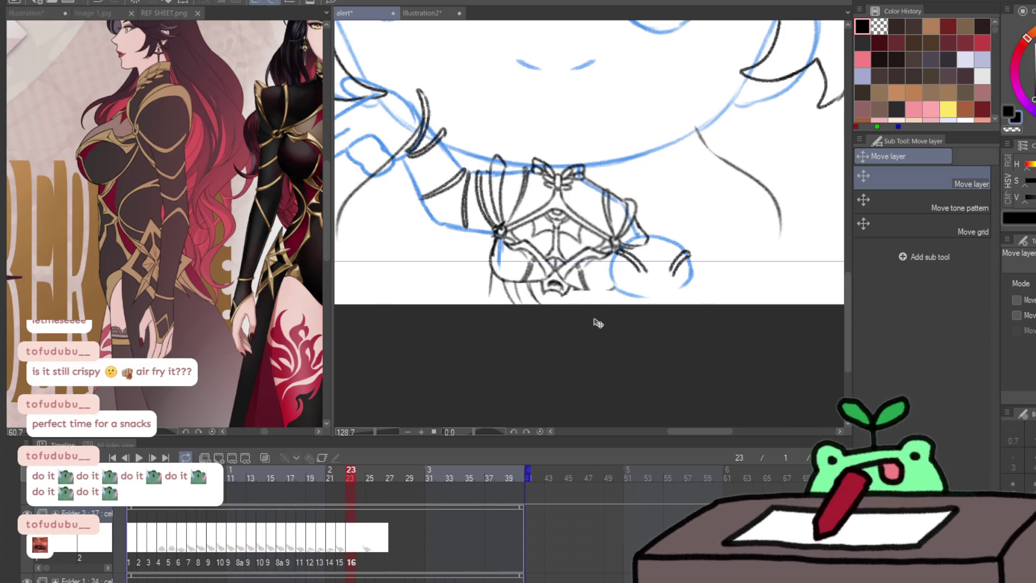
mouse_move(598, 323)
mouse_down()
mouse_move(613, 394)
mouse_move(637, 401)
mouse_up()
Liquify the arm and sleeve lines to fit the sketch, then scrub ahead to frame 29
key(j)
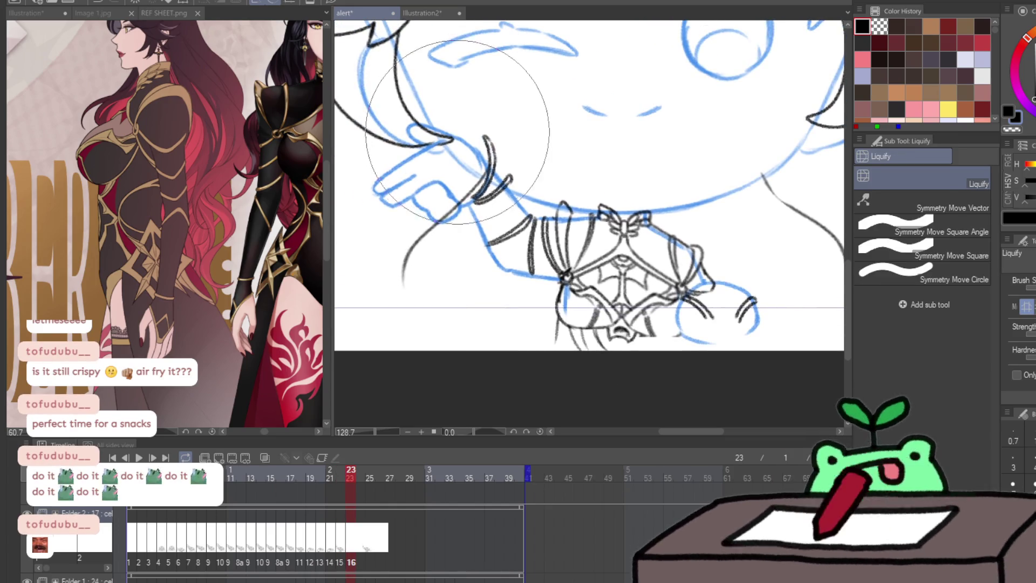
mouse_move(460, 171)
mouse_down()
mouse_move(473, 77)
mouse_move(463, 185)
mouse_up()
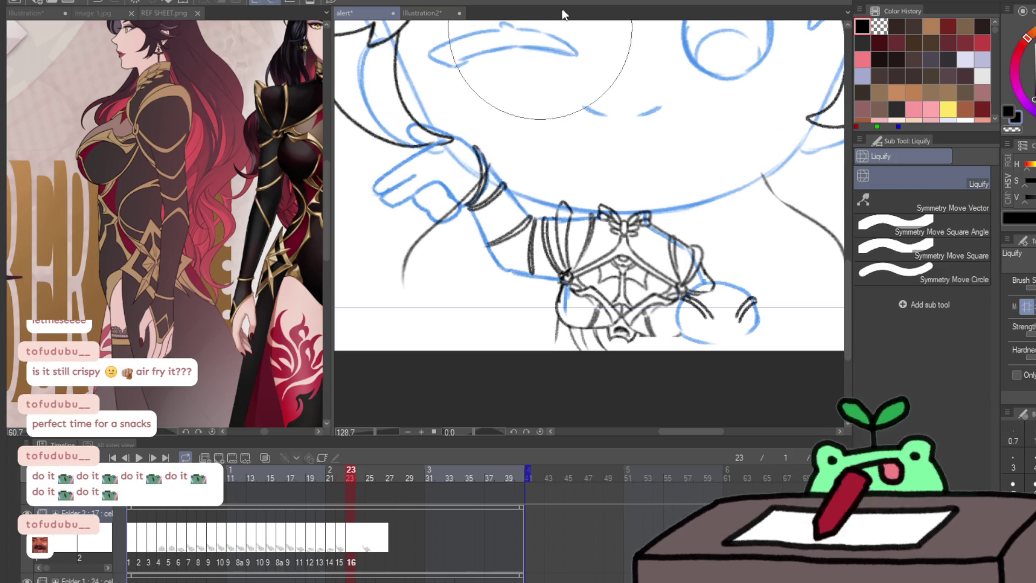
scroll(584, 146, down, 5)
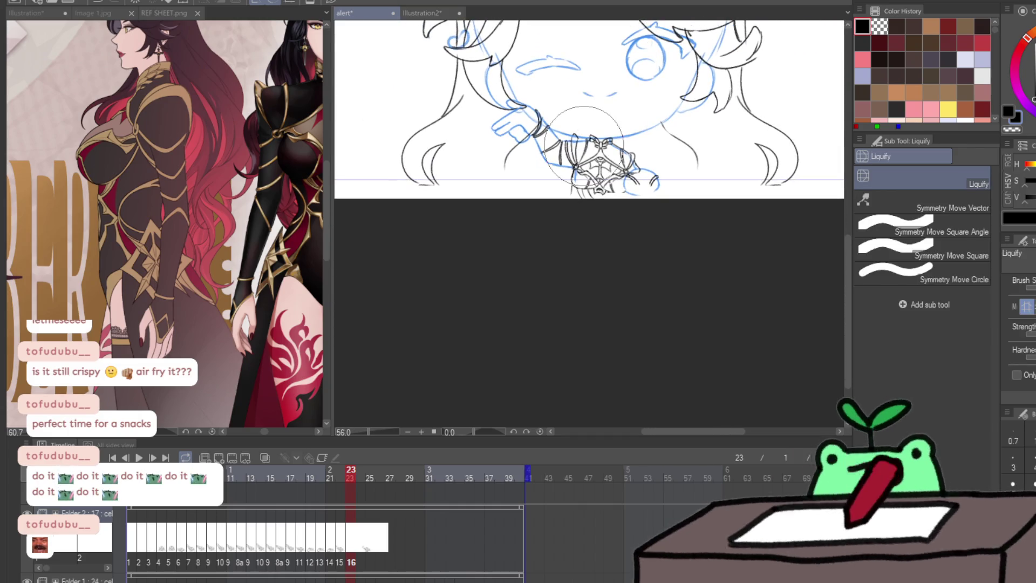
click(359, 477)
drag(361, 477, 403, 471)
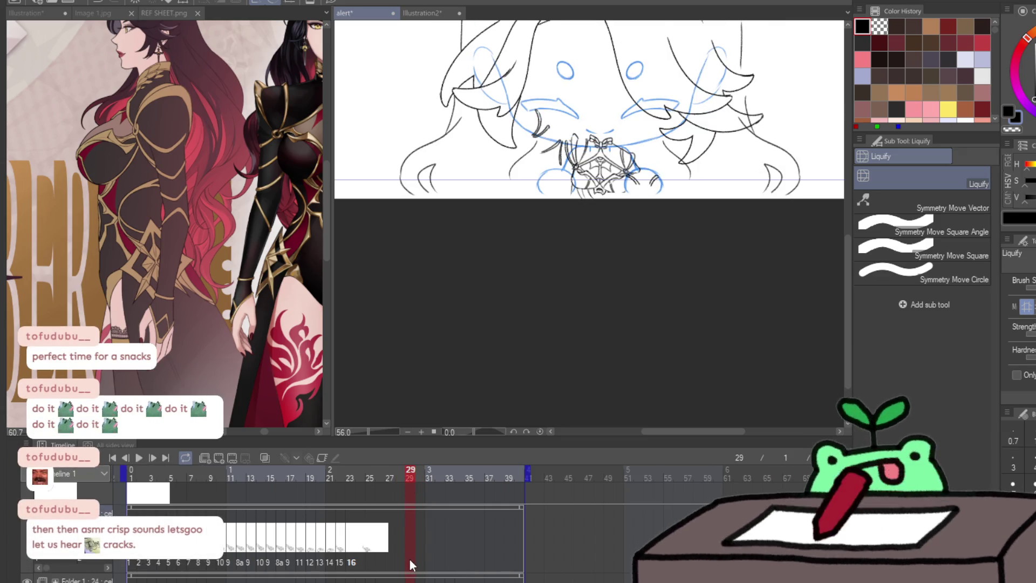
Preview the frames from frame 4, then add a new blank cel at frame 29
click(162, 564)
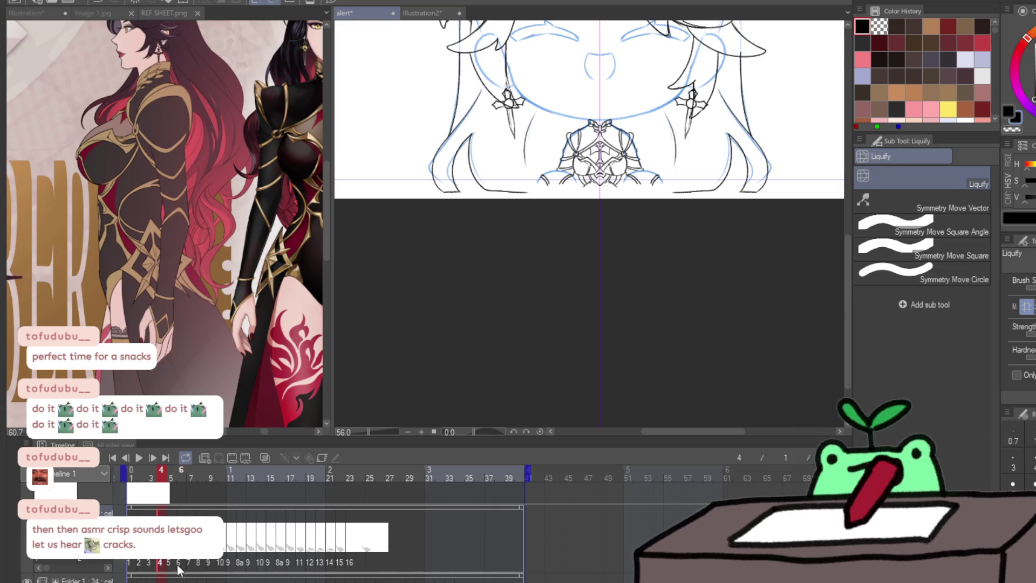
mouse_move(232, 571)
mouse_down()
mouse_move(310, 564)
mouse_move(310, 545)
mouse_up()
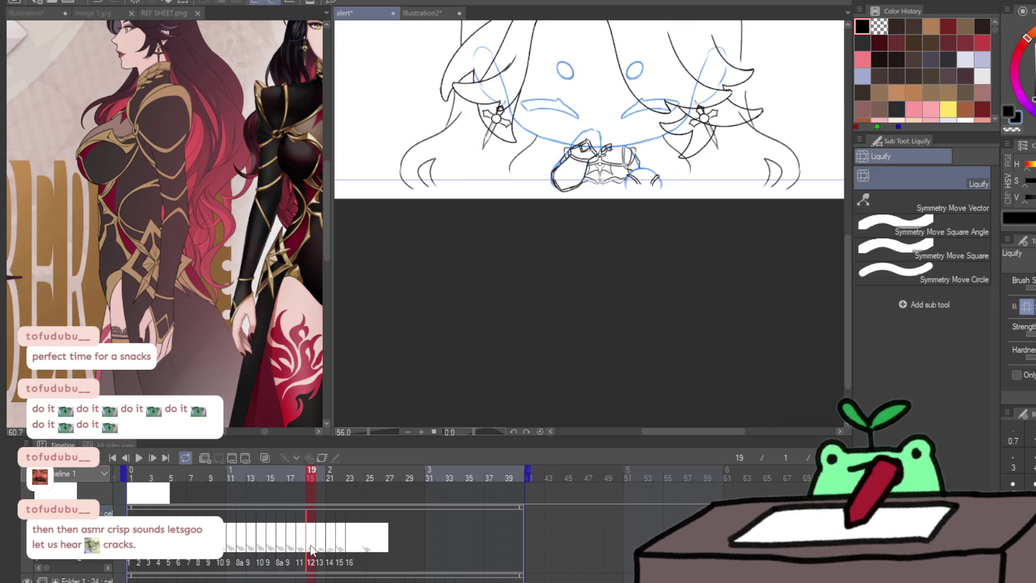
click(409, 561)
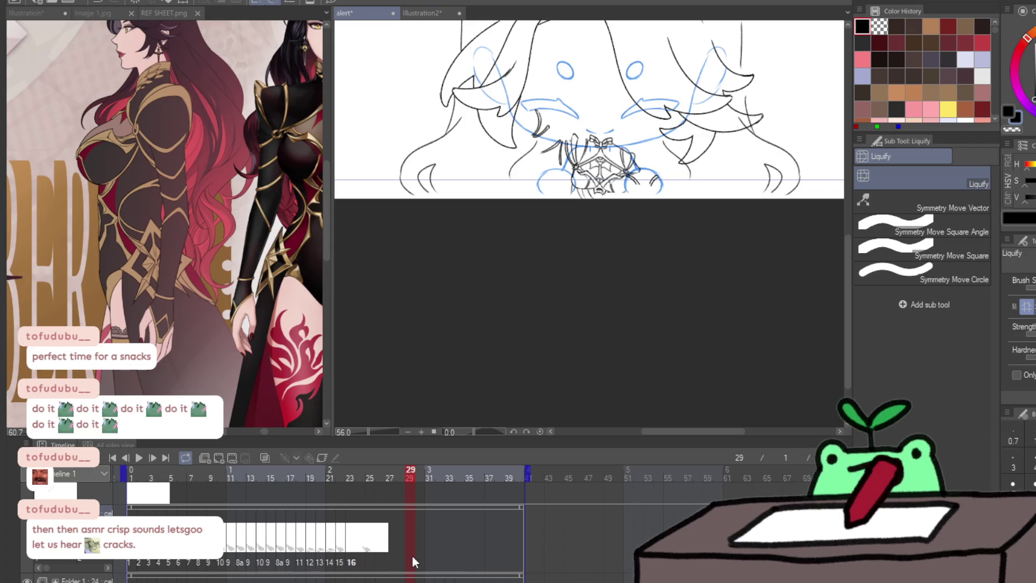
key(ctrl+shift+alt+n)
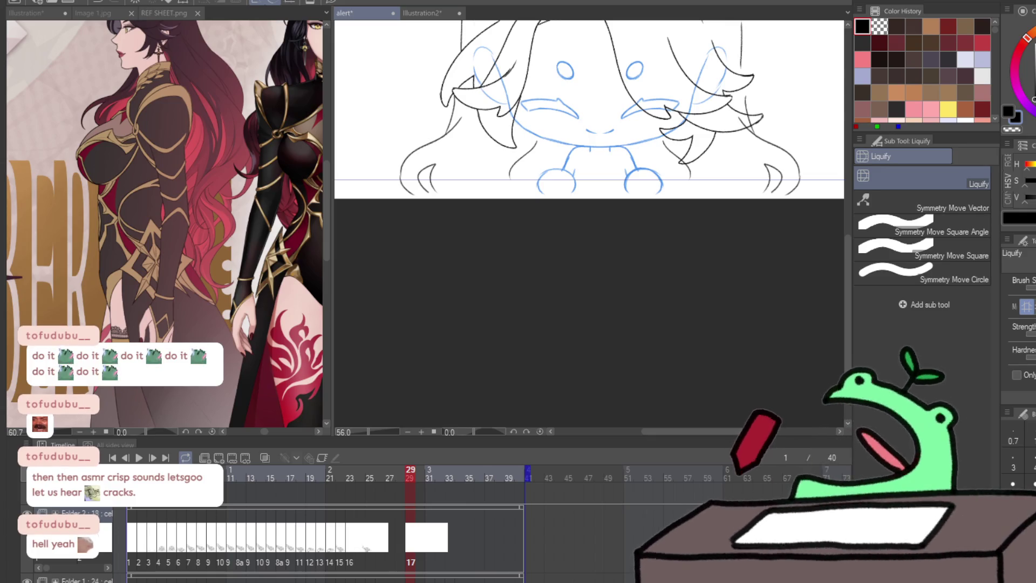
Drag the splitter left to shrink the reference image panel and widen the canvas
drag(331, 161, 160, 162)
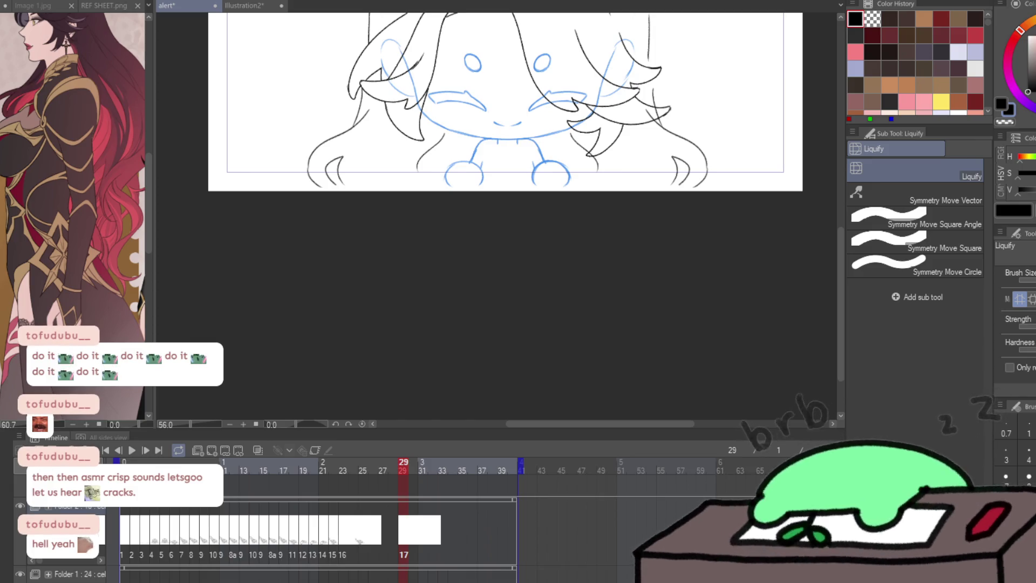
Bring up the PNGtuber avatar and mic level window, then hide it again
key(alt+Tab)
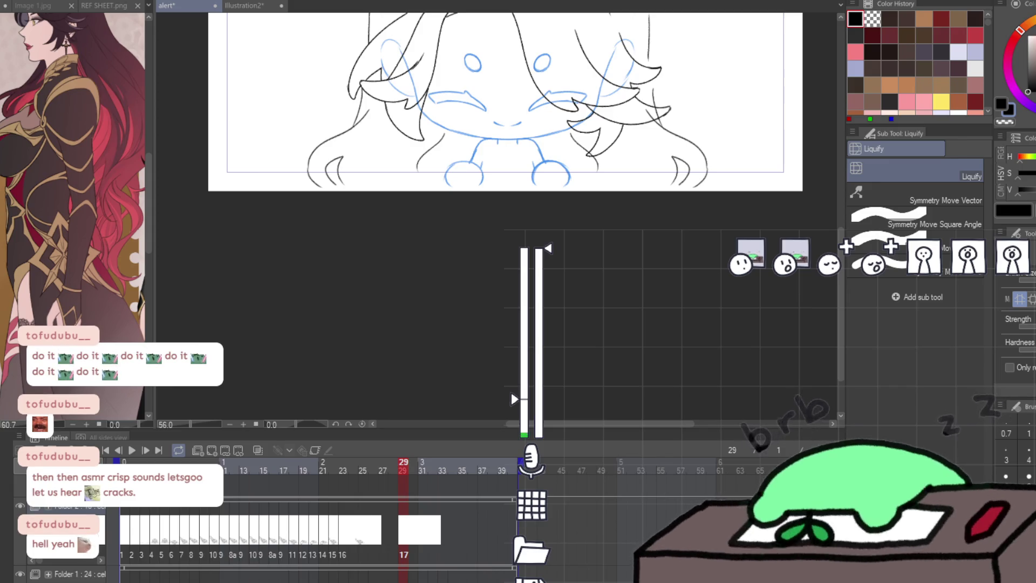
key(alt+Tab)
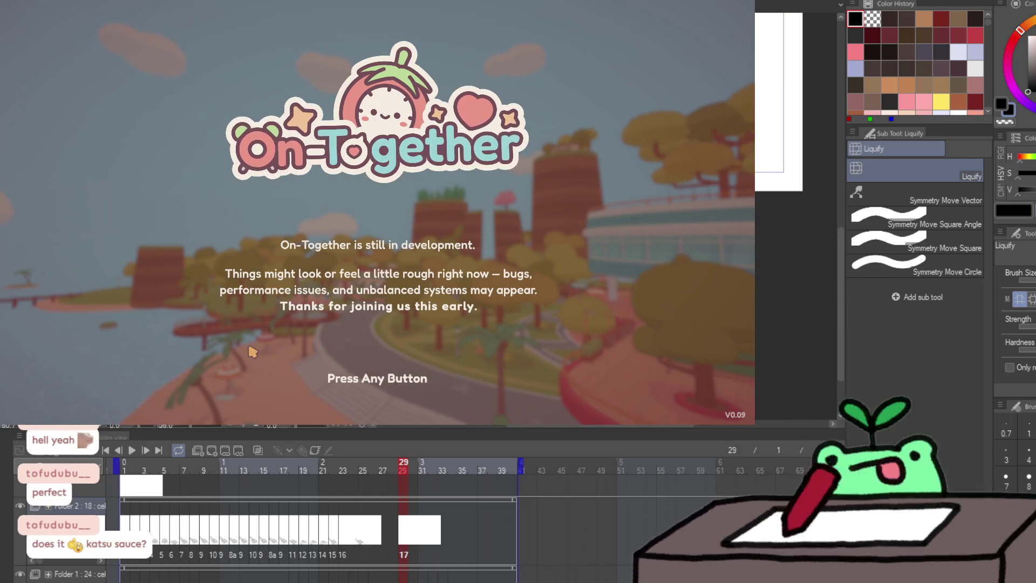
Get past the title screen, start a session and join the room with the pasted code
click(378, 377)
click(378, 322)
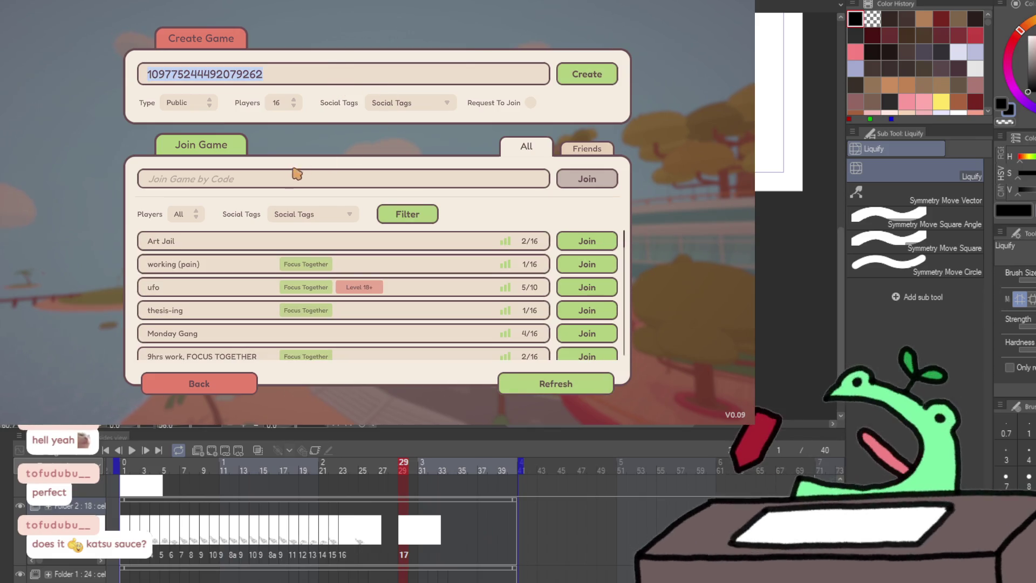
key(ctrl+v)
click(601, 182)
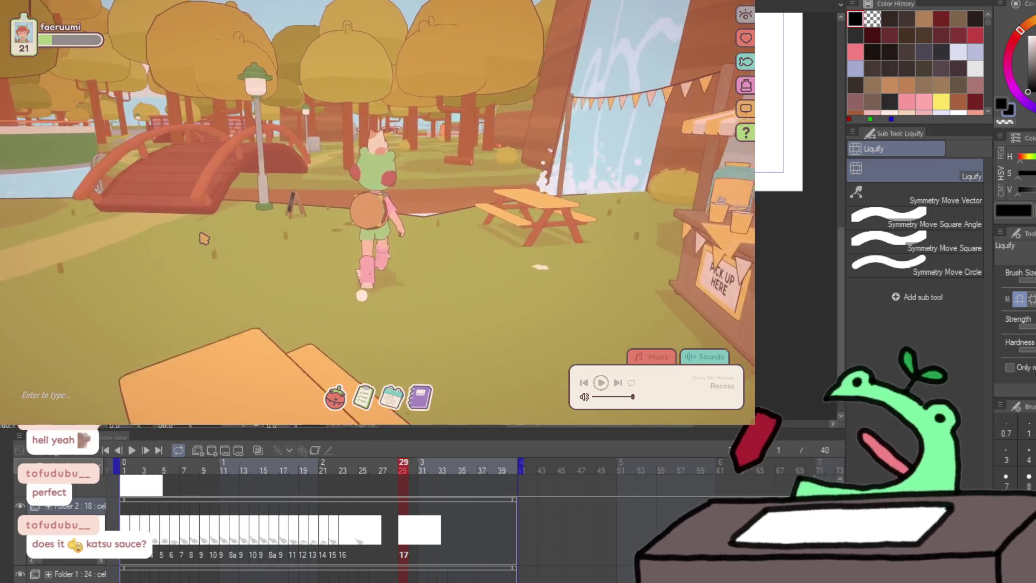
Walk the avatar across the red bridge and ride the pink balloon up to the café terrace
key(a)
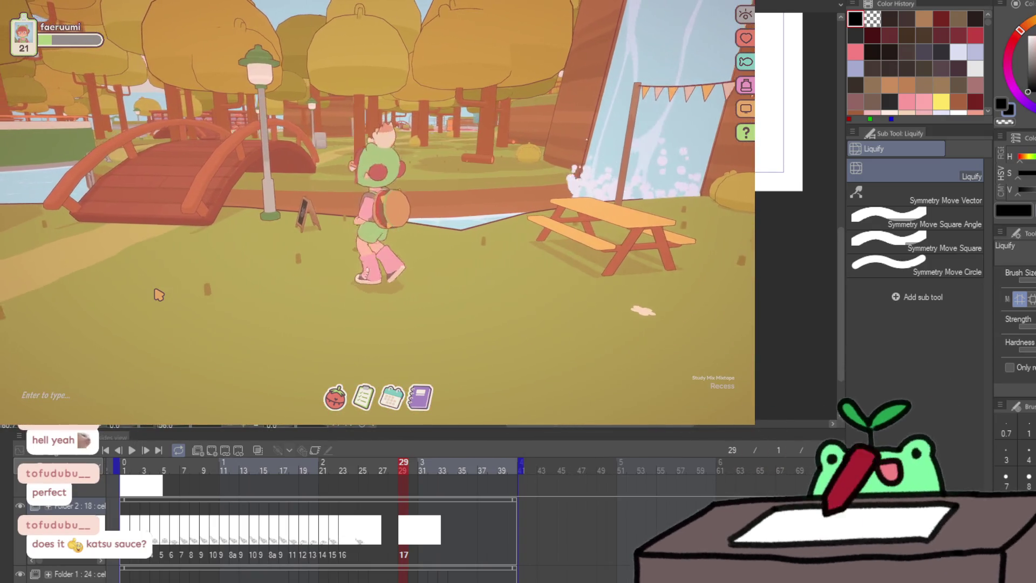
key(w)
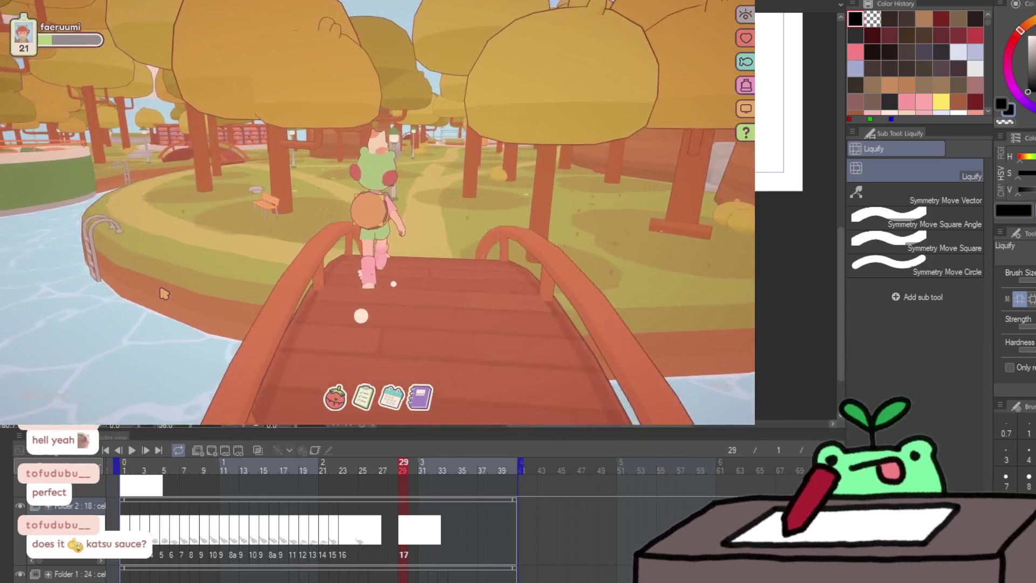
key(a)
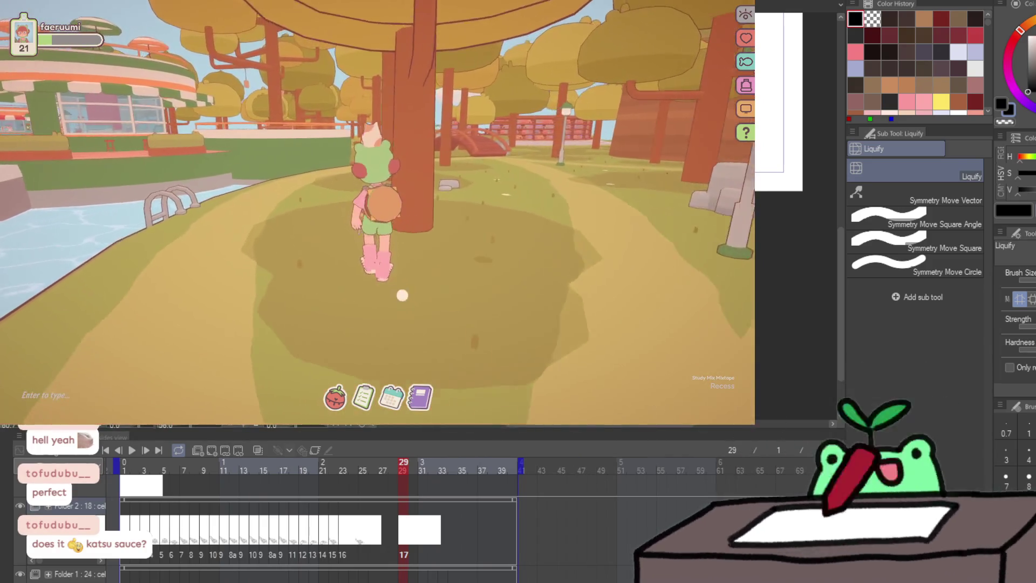
key(w)
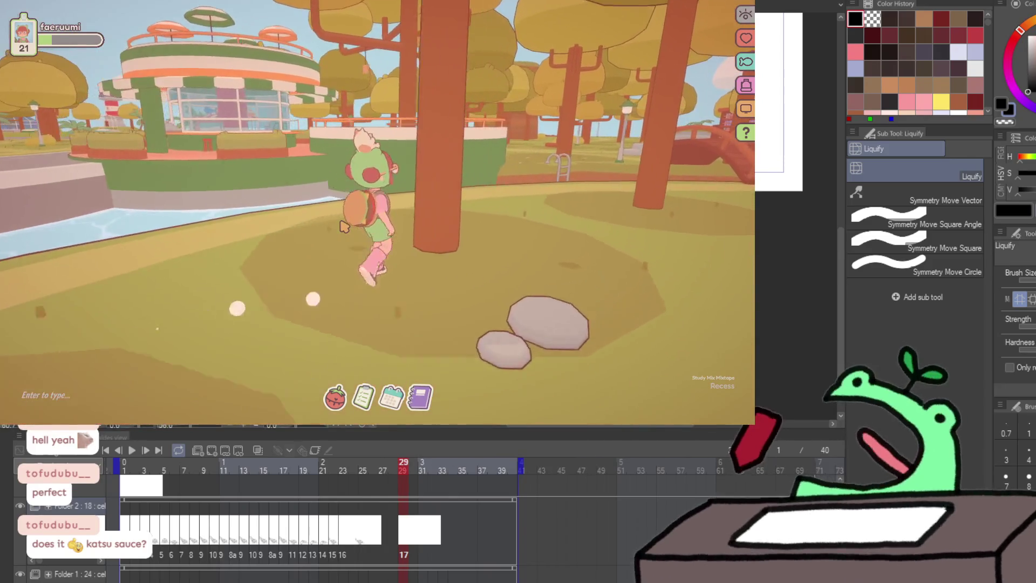
key(a)
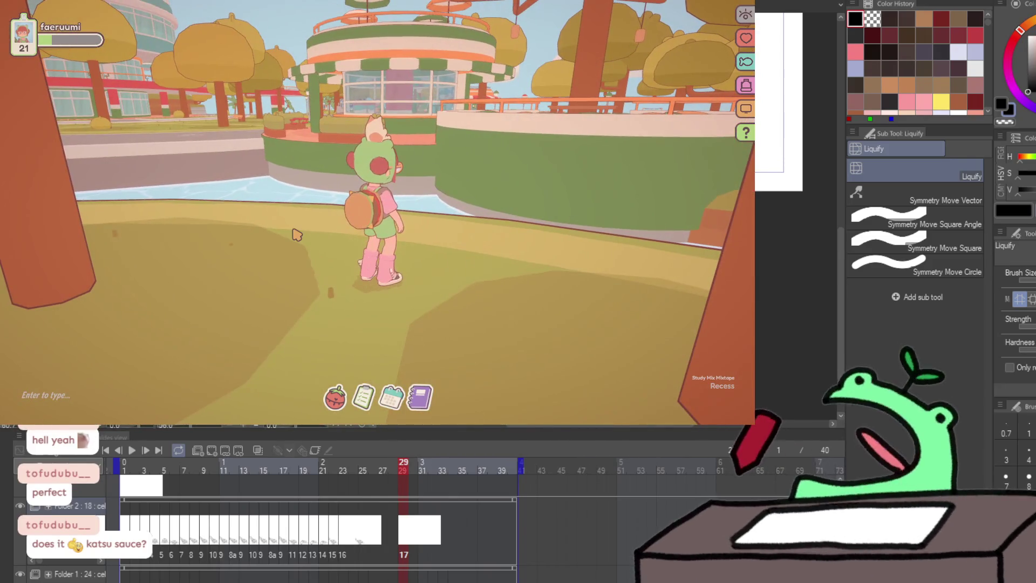
key(w)
key(space)
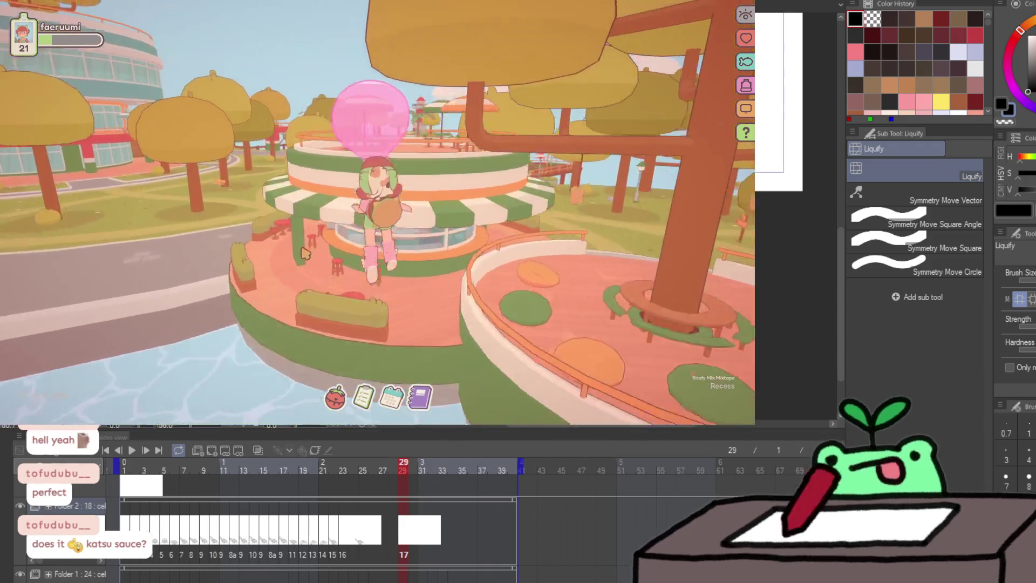
key(s)
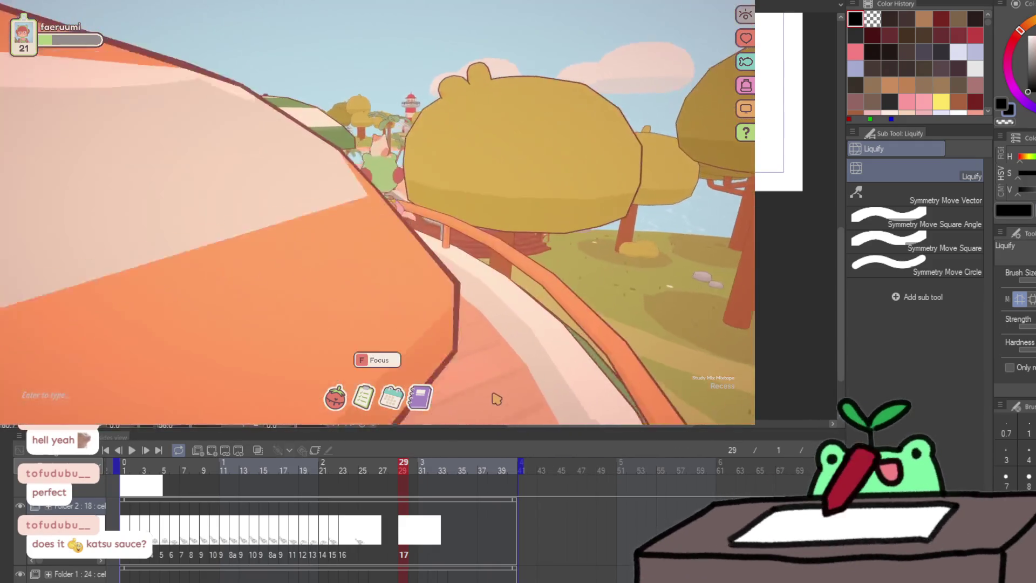
key(w)
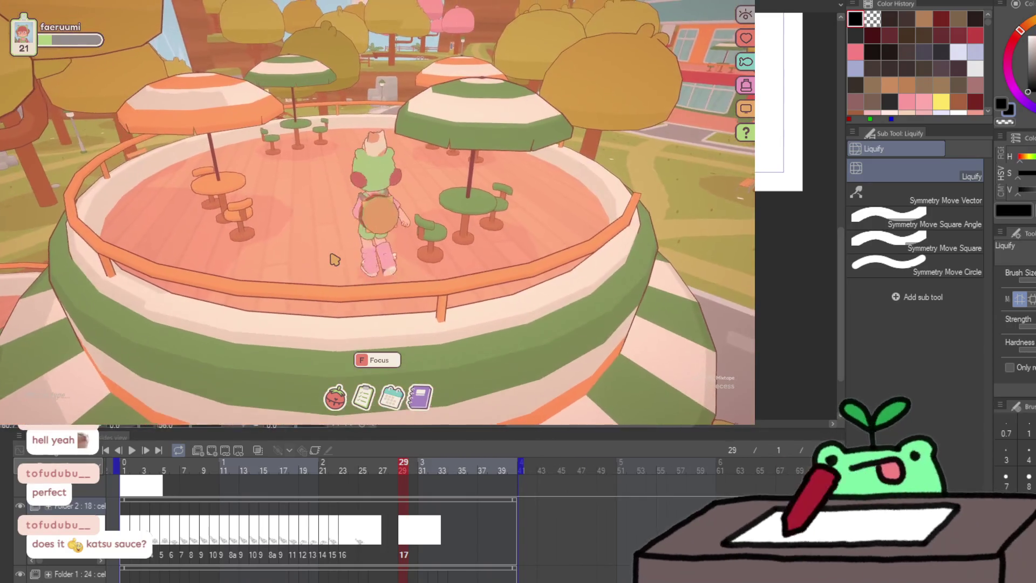
Choose the Write focus activity so the avatar sits down, then shrink the game to a compact overlay
key(f)
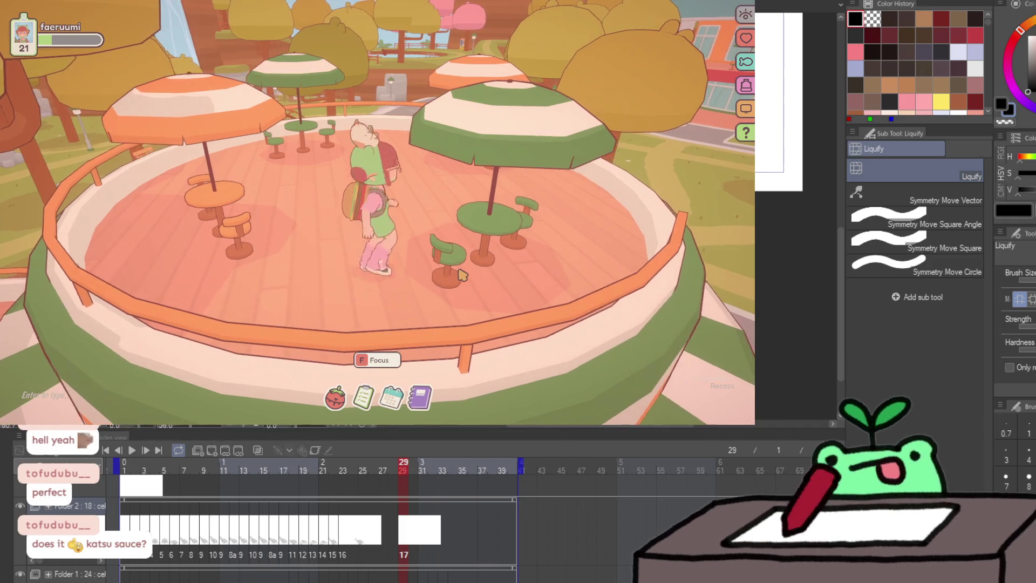
key(Escape)
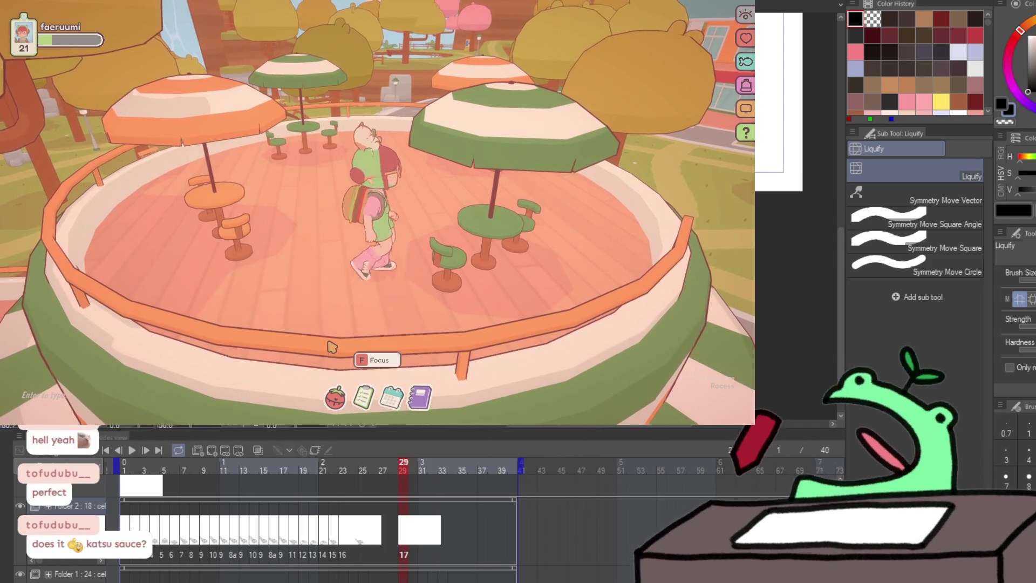
key(f)
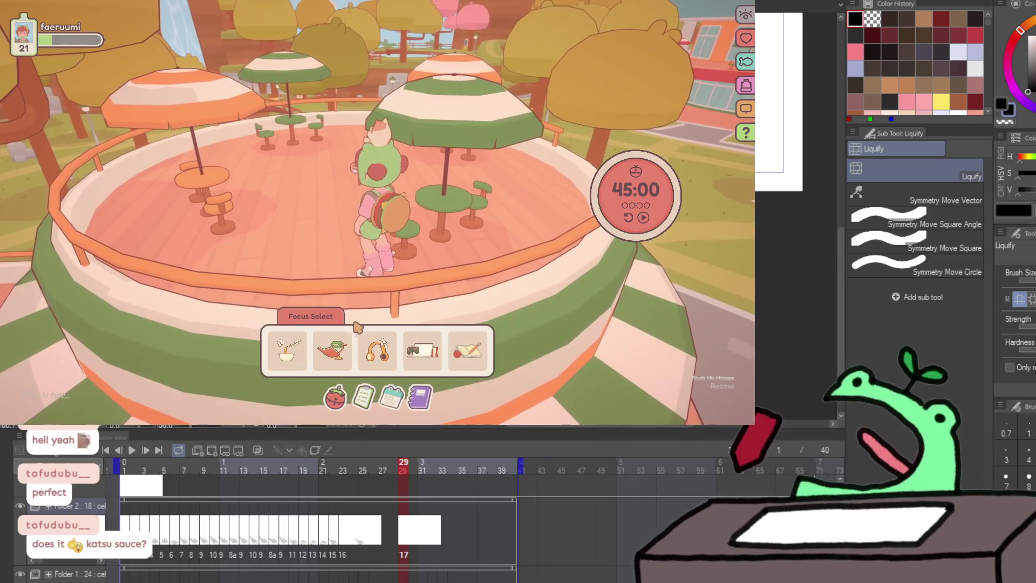
click(353, 310)
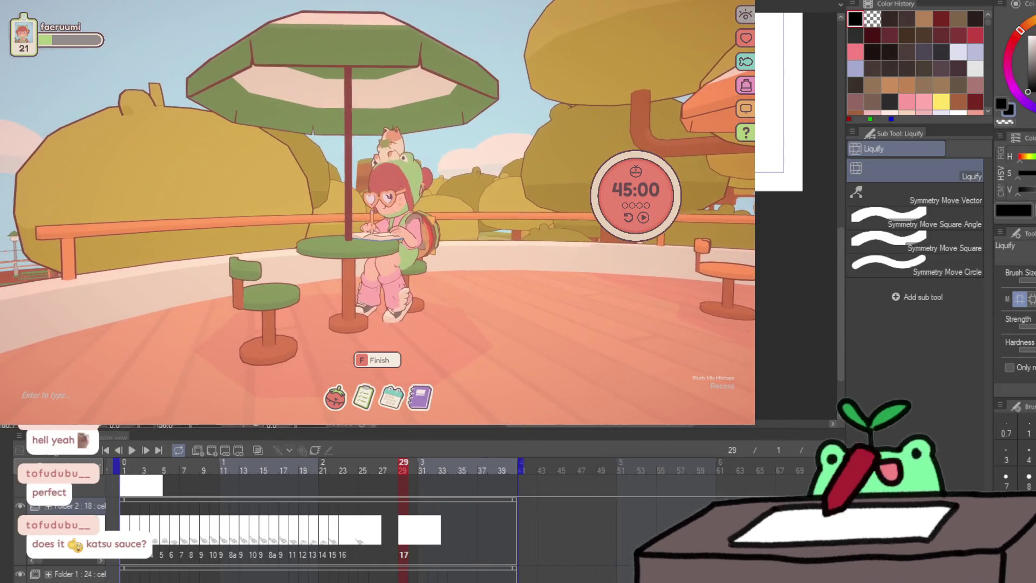
click(746, 108)
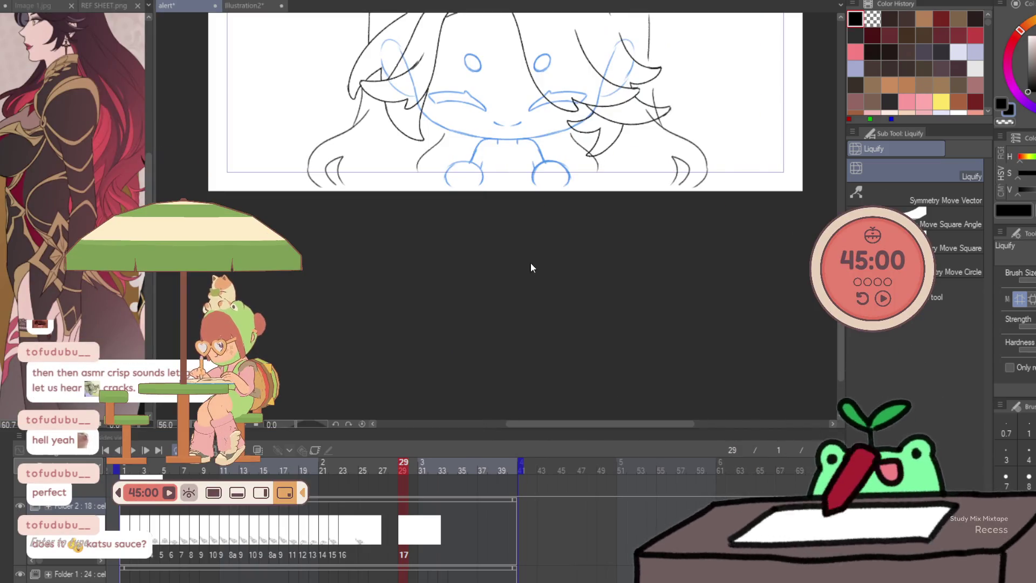
Place the café scene top right and the timer dial lower right, and start the 45:00 countdown
drag(216, 351, 899, 151)
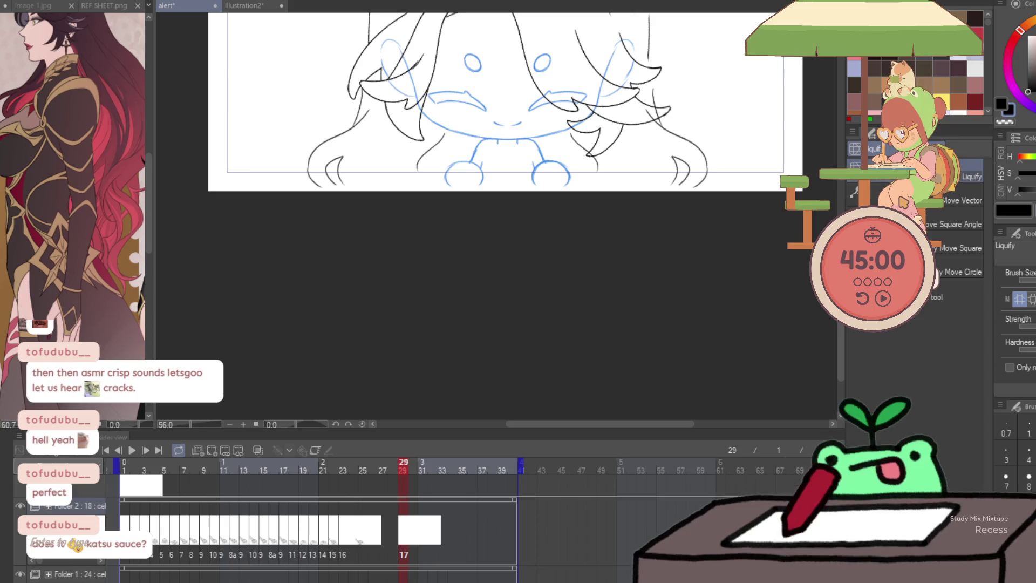
drag(884, 299, 950, 469)
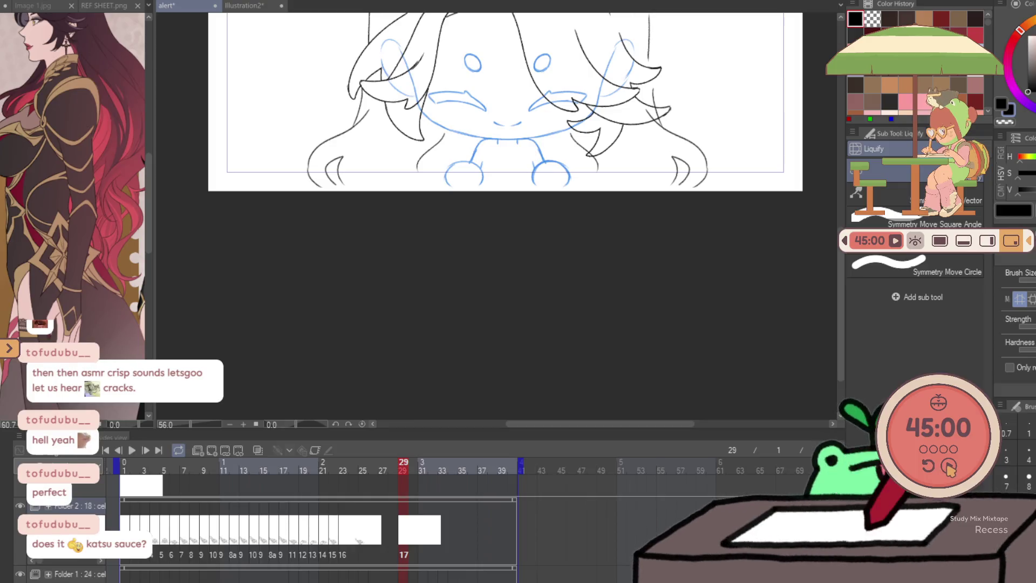
click(948, 467)
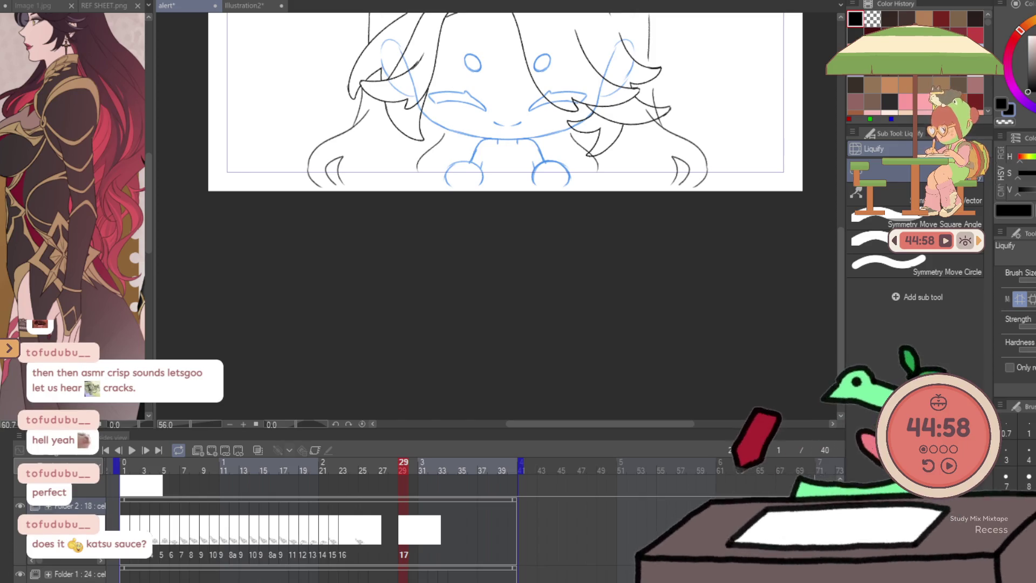
click(949, 465)
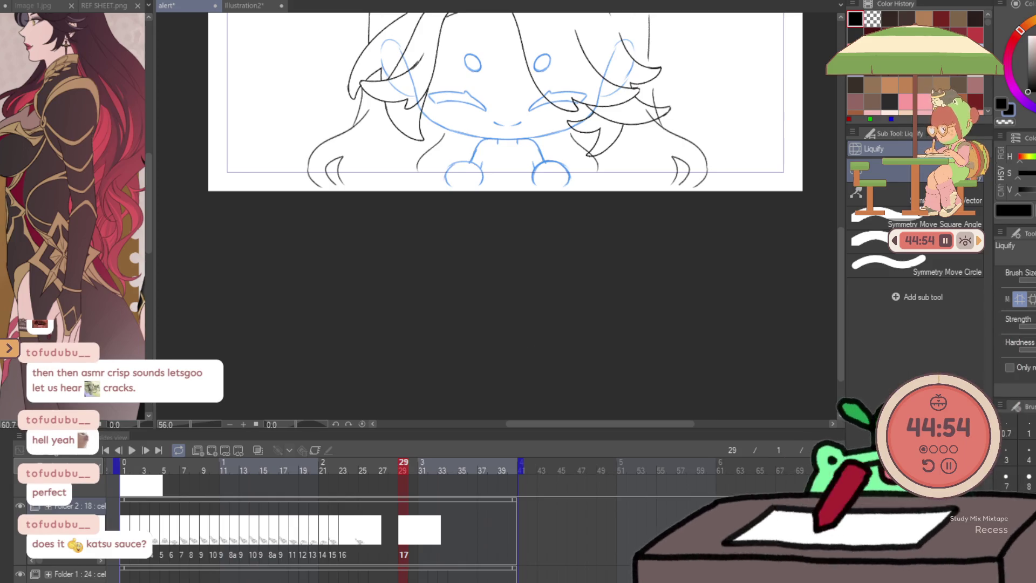
click(304, 466)
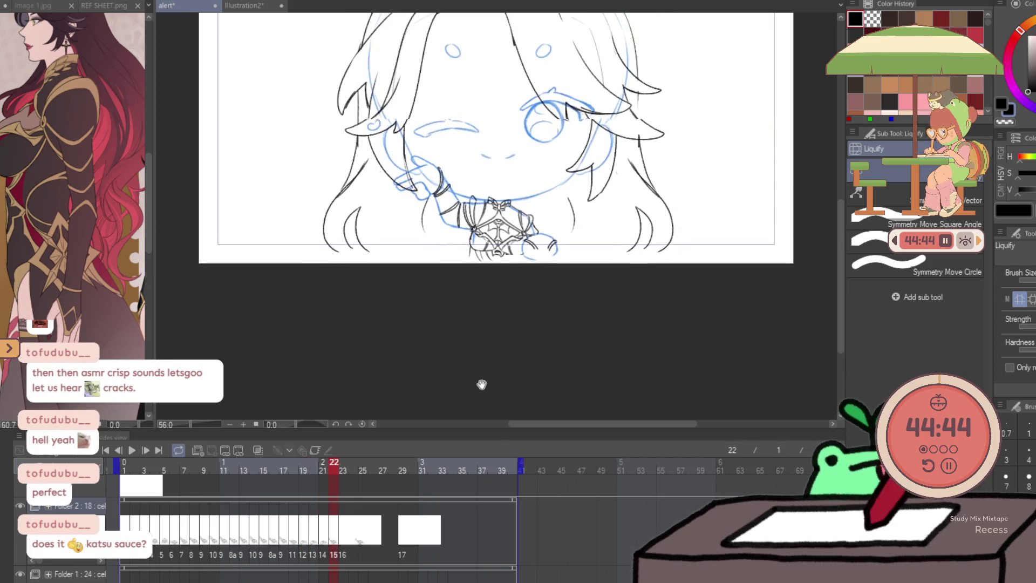
Stop playback, go to frame 29 and undo the stray outline left of the chest bow
key(space)
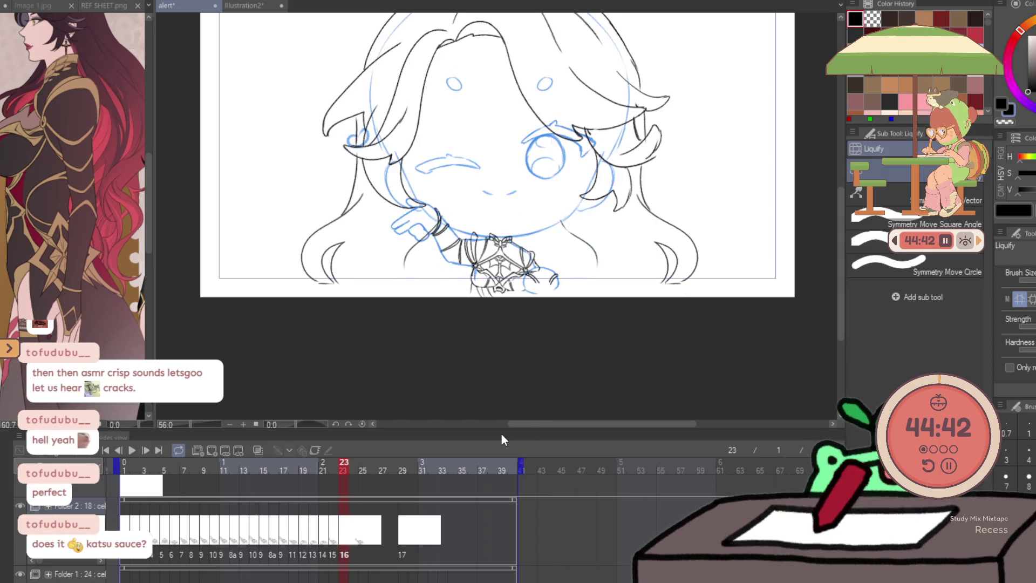
drag(349, 462, 406, 463)
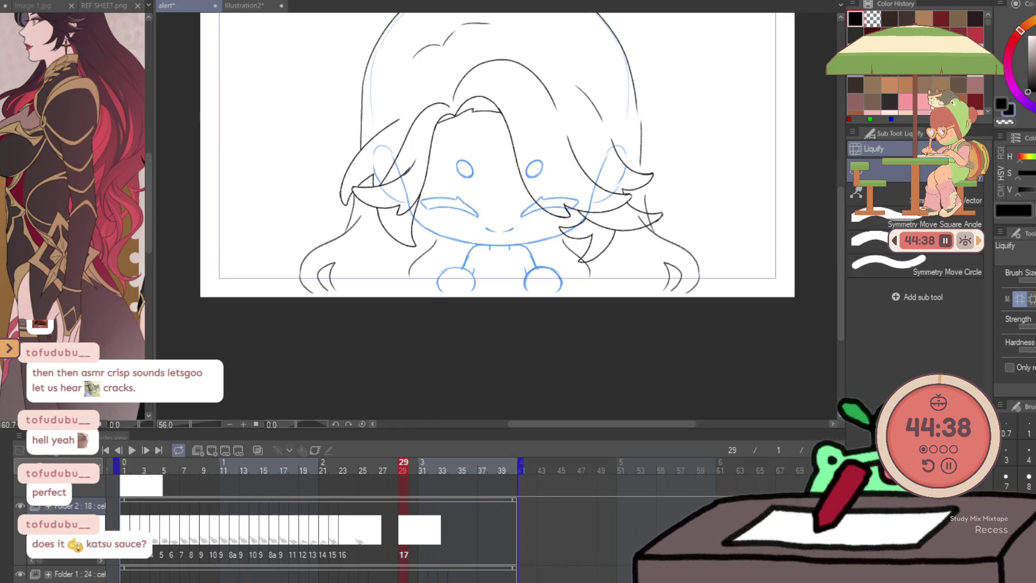
scroll(304, 298, up, 2)
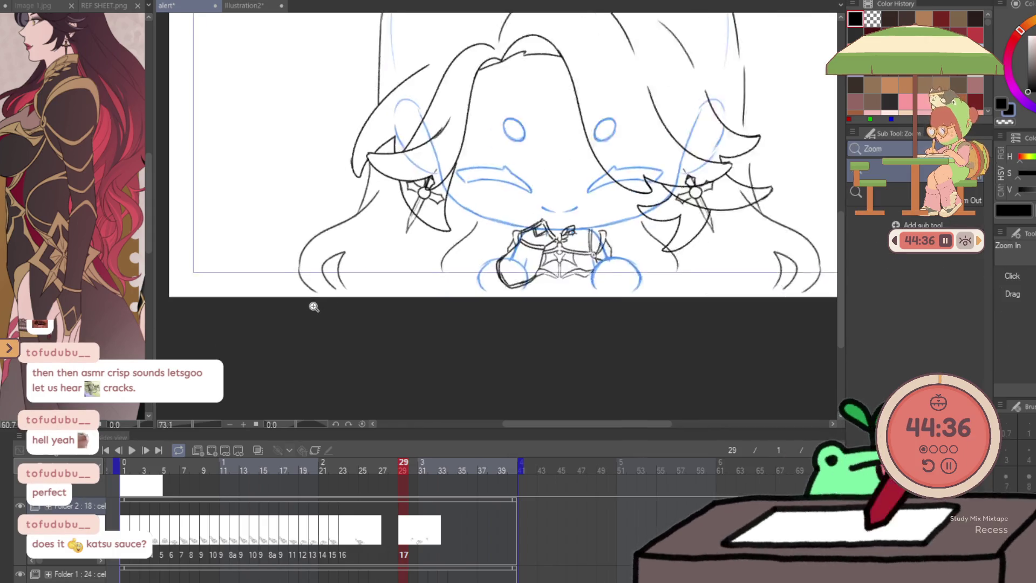
scroll(303, 297, up, 2)
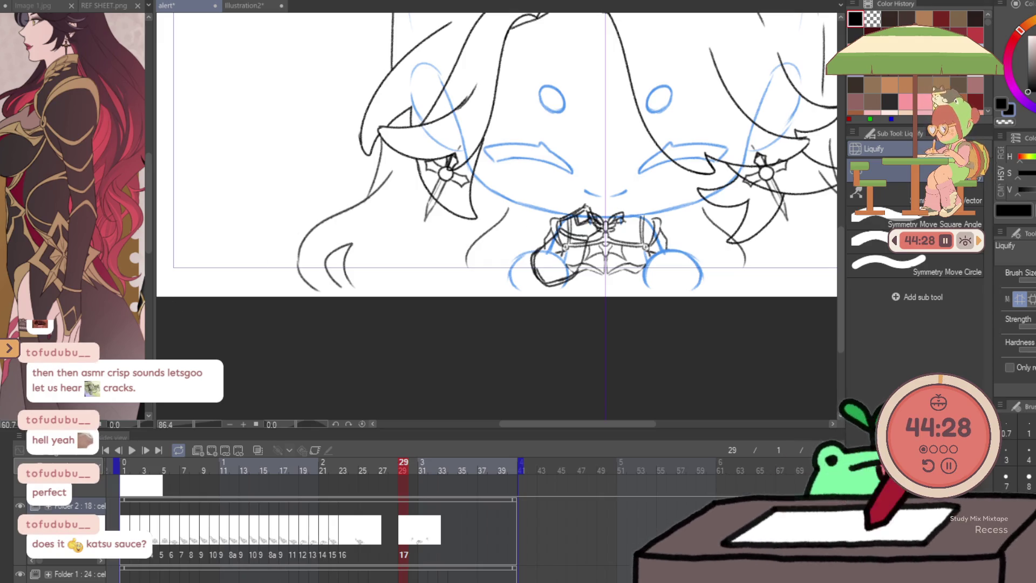
key(ctrl+z)
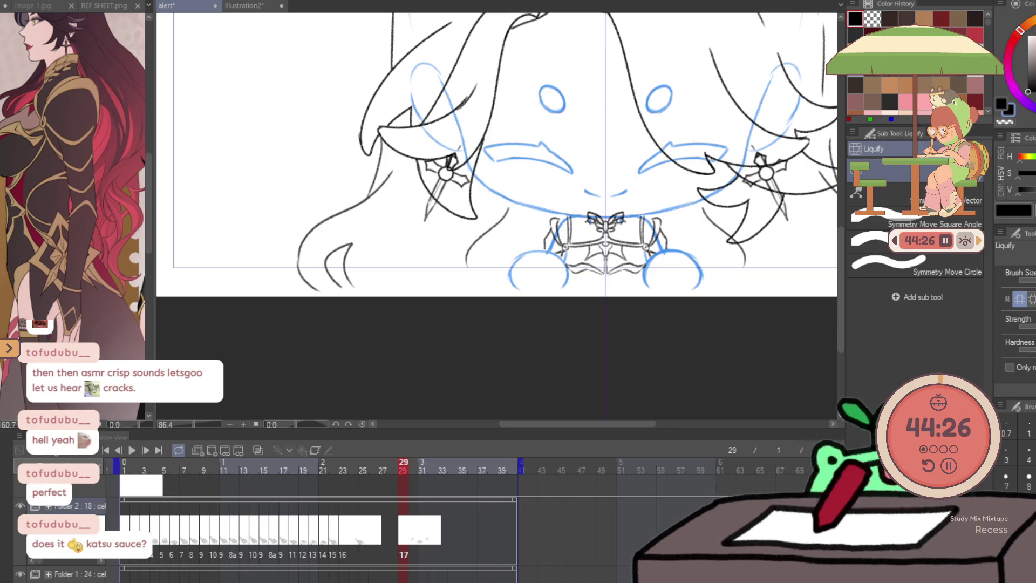
key(k)
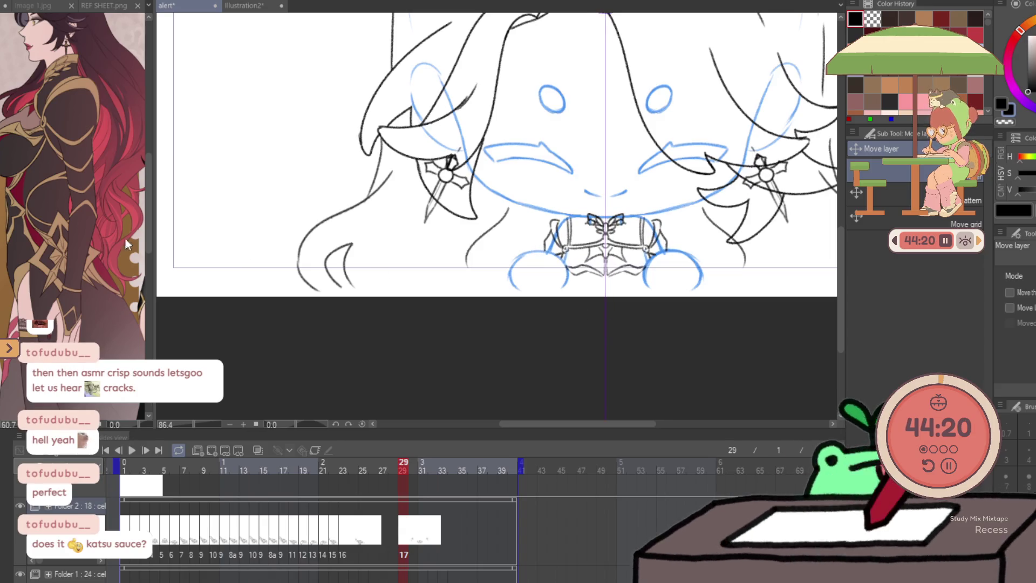
key(p)
scroll(693, 267, up, 2)
scroll(640, 252, up, 1)
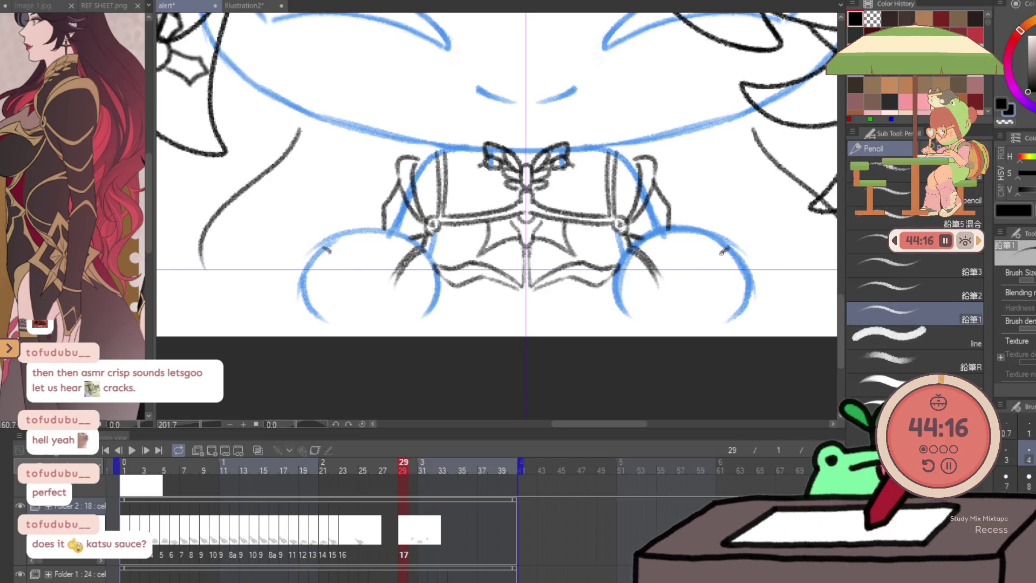
key(ctrl+space)
scroll(696, 324, down, 5)
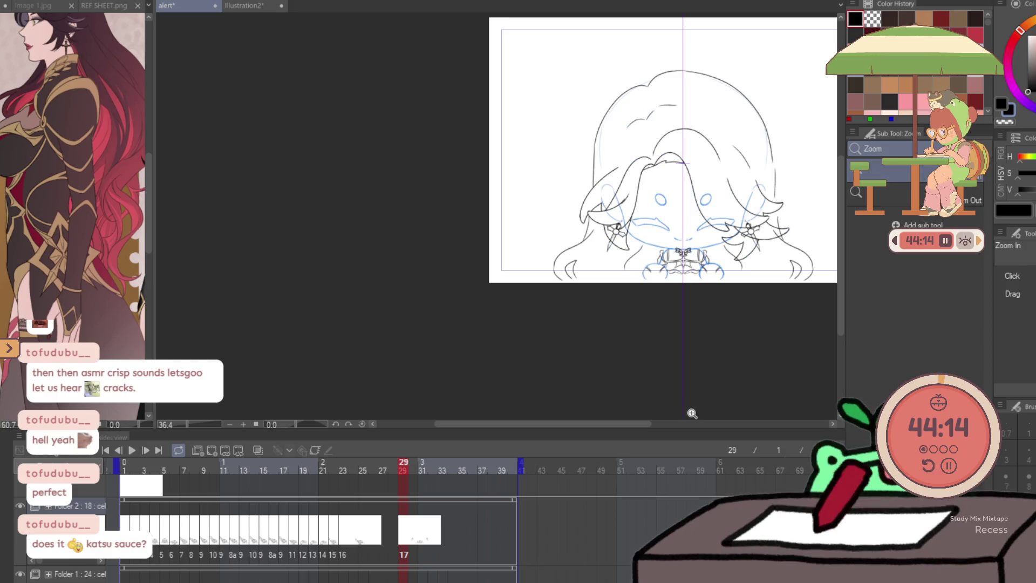
Review frames 4, 5 and 29, then return to frame 22 and zoom in on the hand and chest
key(ctrl+Left)
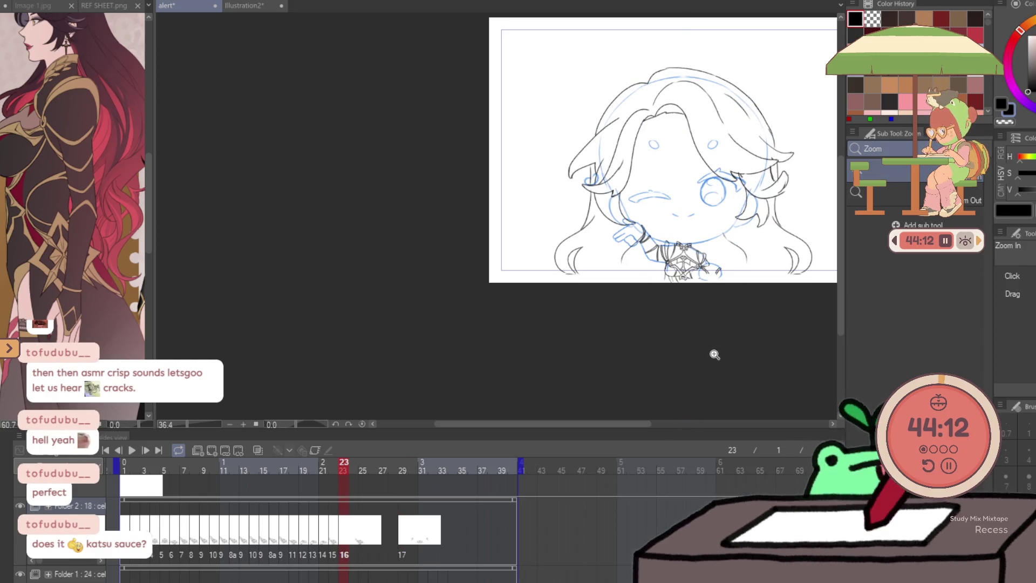
key(ctrl+Left)
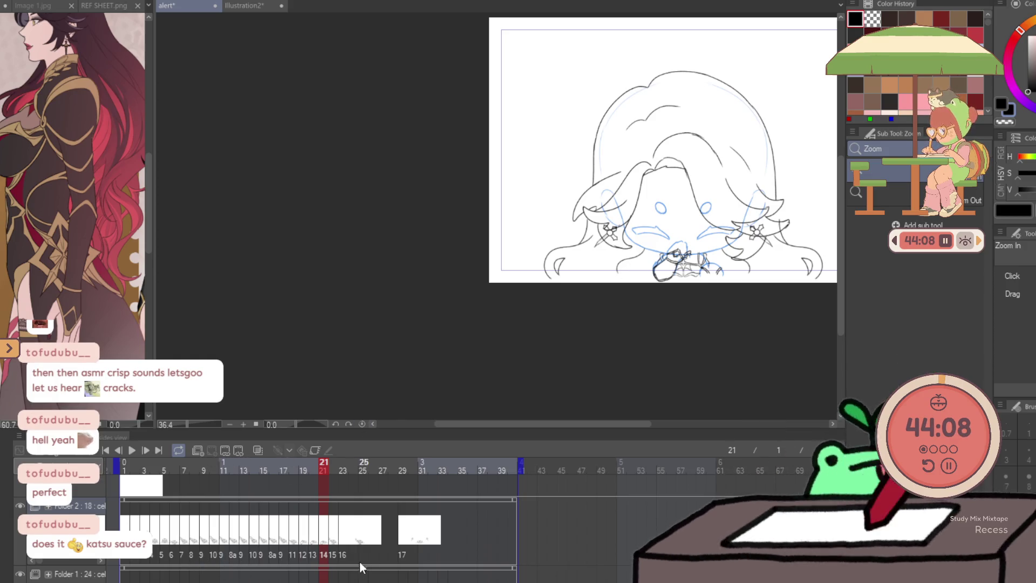
click(335, 557)
click(156, 556)
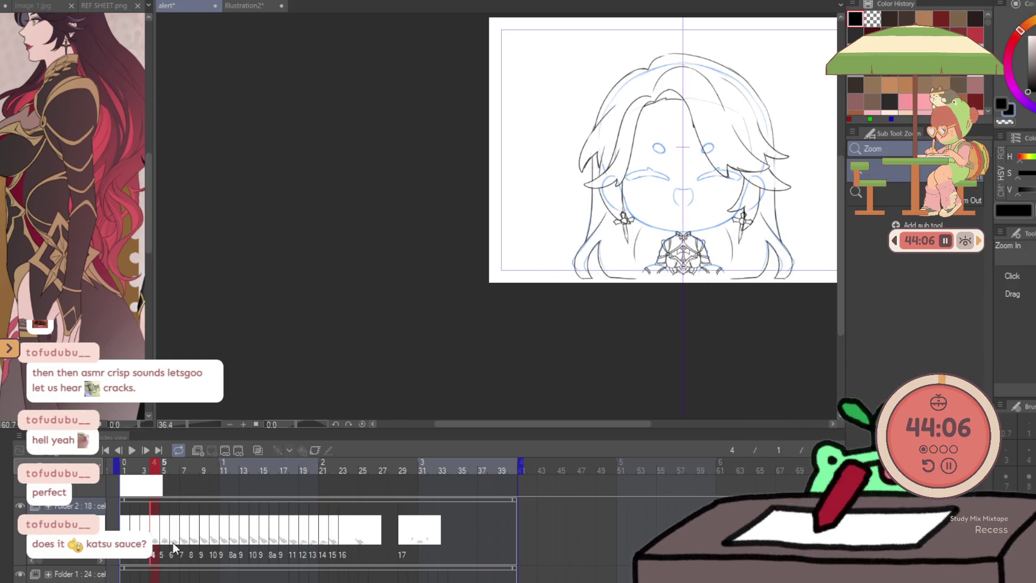
key(ctrl+Right)
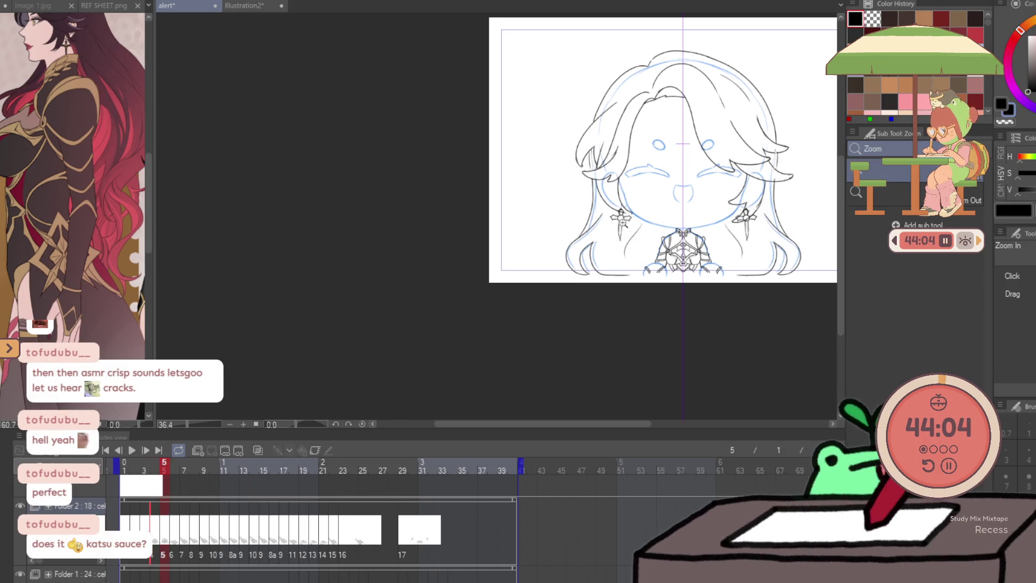
click(404, 556)
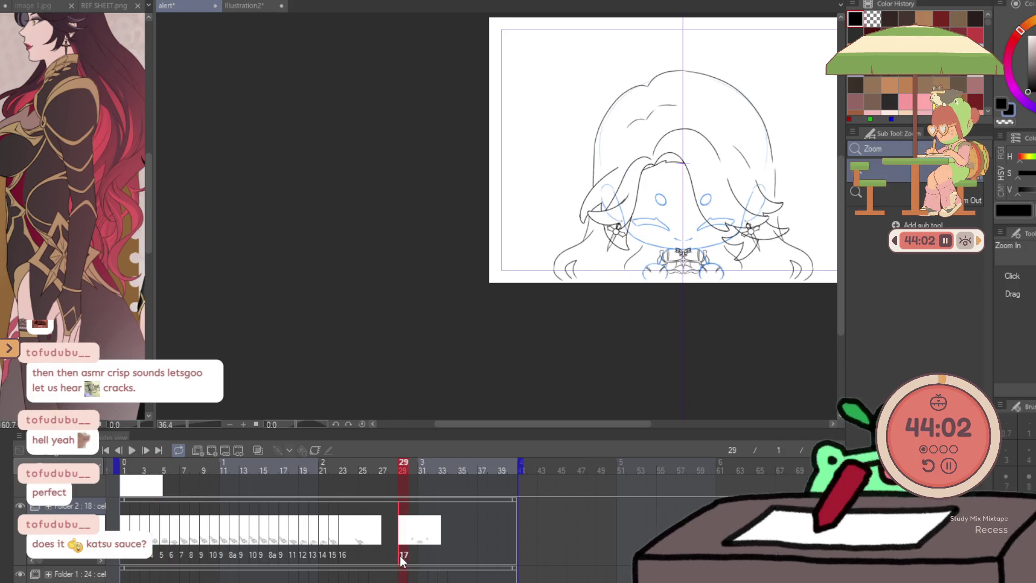
click(326, 556)
click(334, 556)
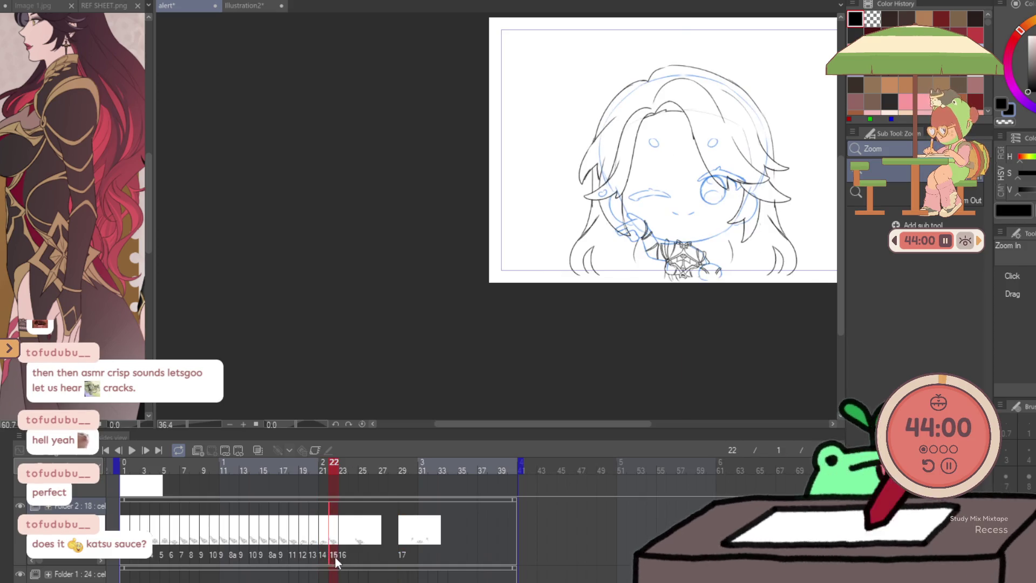
click(676, 240)
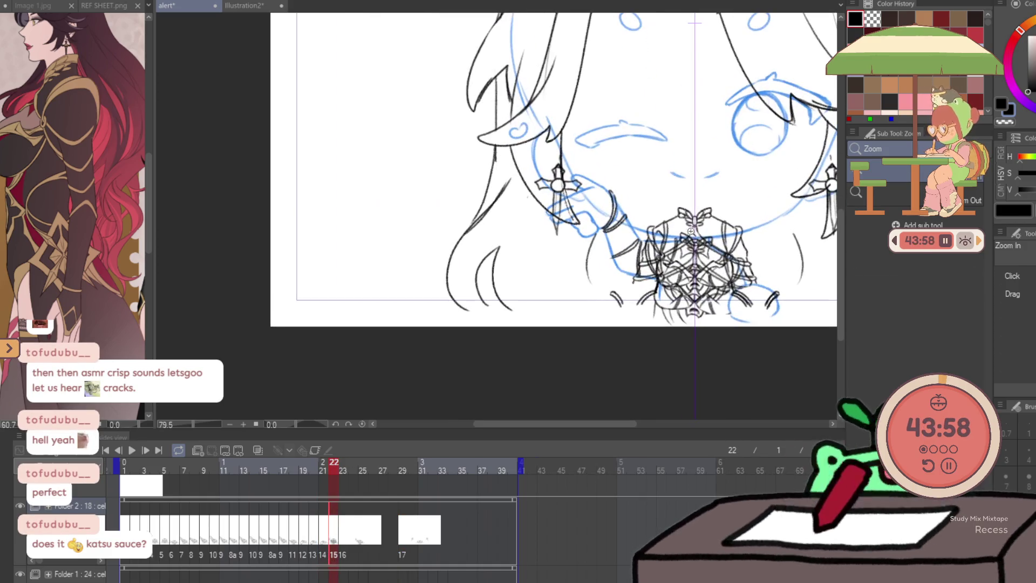
Erase stray chest lines, nudge the earrings down, and warp them inward symmetrically
key(e)
mouse_move(685, 183)
mouse_down()
mouse_move(744, 312)
mouse_move(613, 354)
mouse_up()
key(ctrl+t)
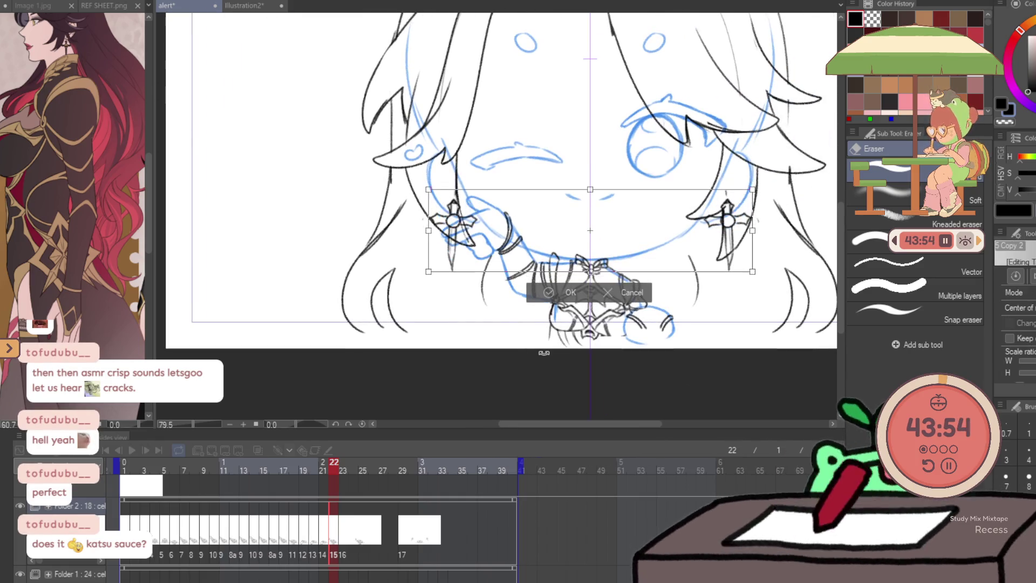
key(Down)
key(Down)
key(Down)
key(Down)
key(Down)
key(Down)
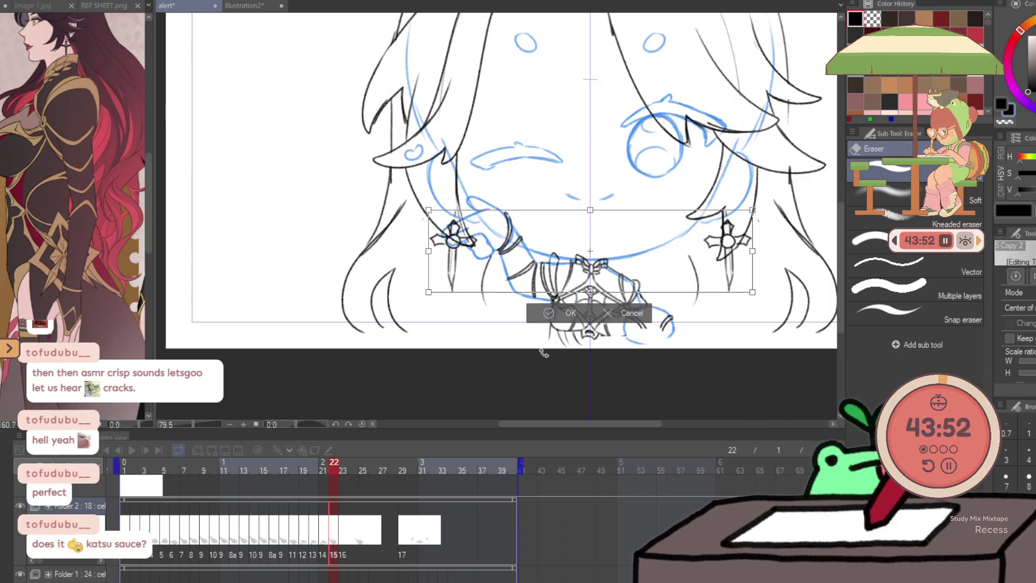
key(Return)
key(j)
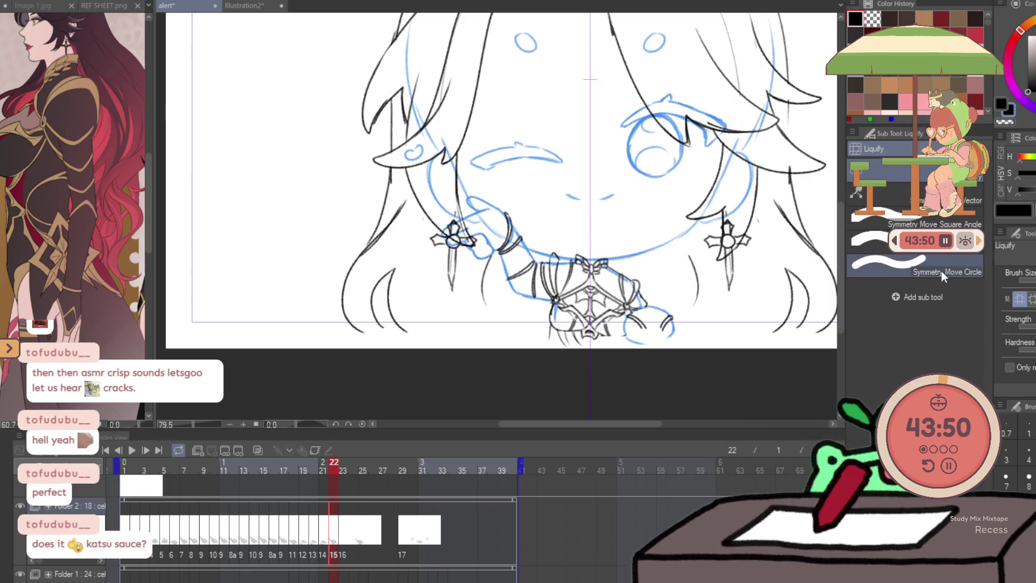
click(918, 264)
mouse_move(746, 243)
mouse_down()
mouse_move(735, 253)
mouse_move(729, 244)
mouse_up()
Compare frames 22 and 23, then reshape both earrings with a larger liquify brush
key(period)
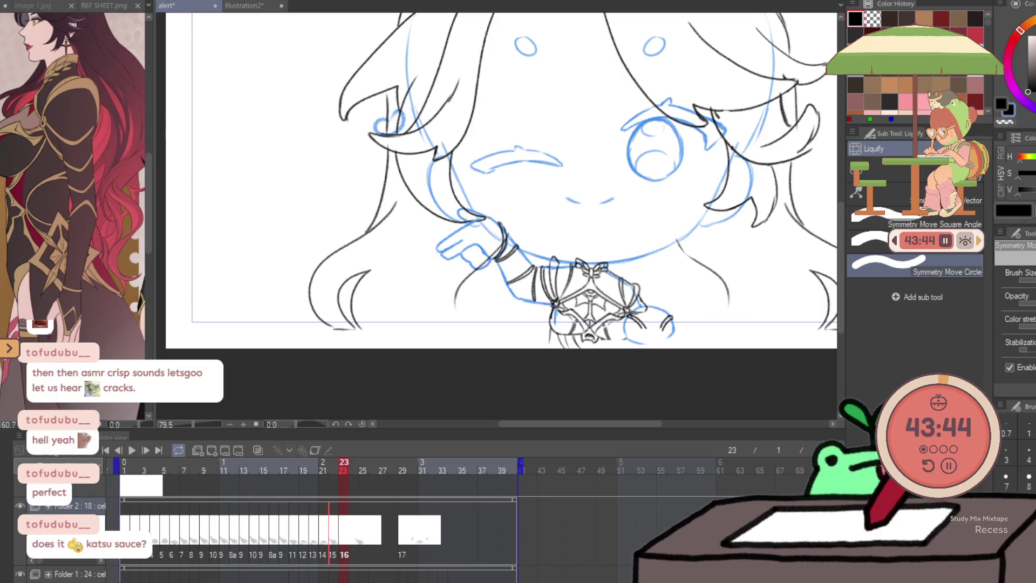
key(comma)
key(period)
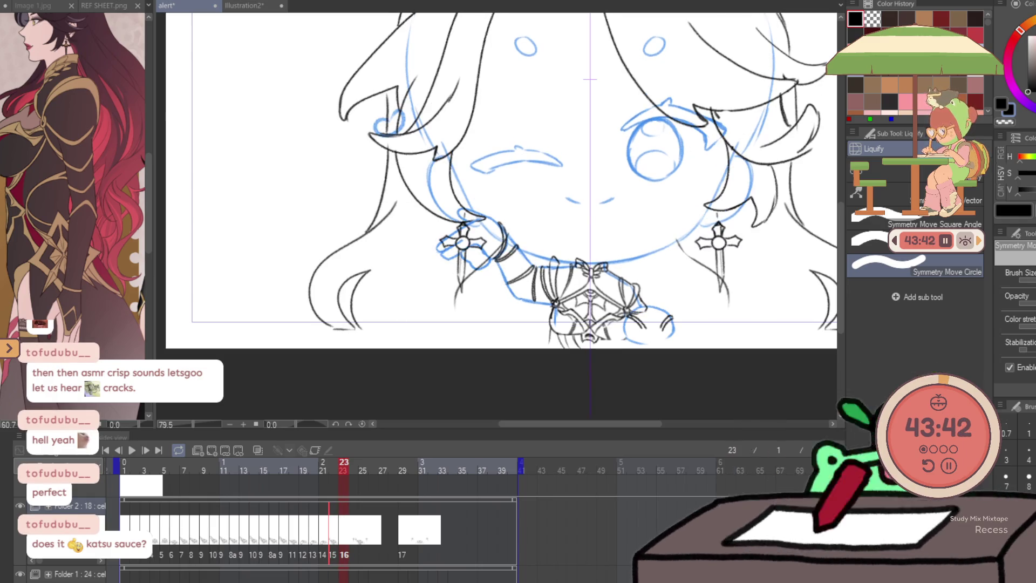
key(ctrl+t)
key(Escape)
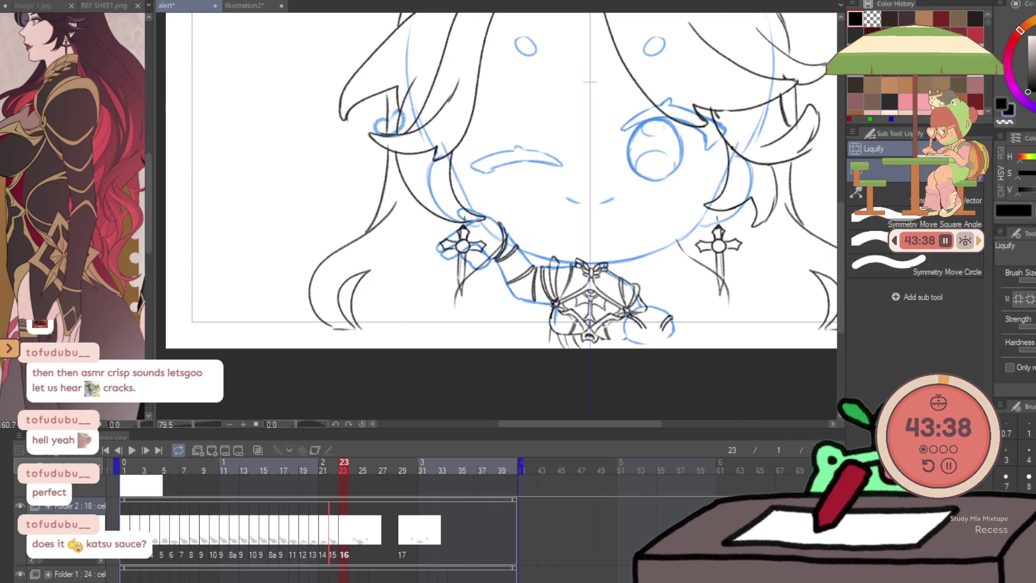
key(bracketright)
key(bracketright)
drag(722, 252, 724, 254)
drag(460, 247, 464, 251)
Shift both earrings slightly outward with symmetric circular move, comparing before and after
click(917, 266)
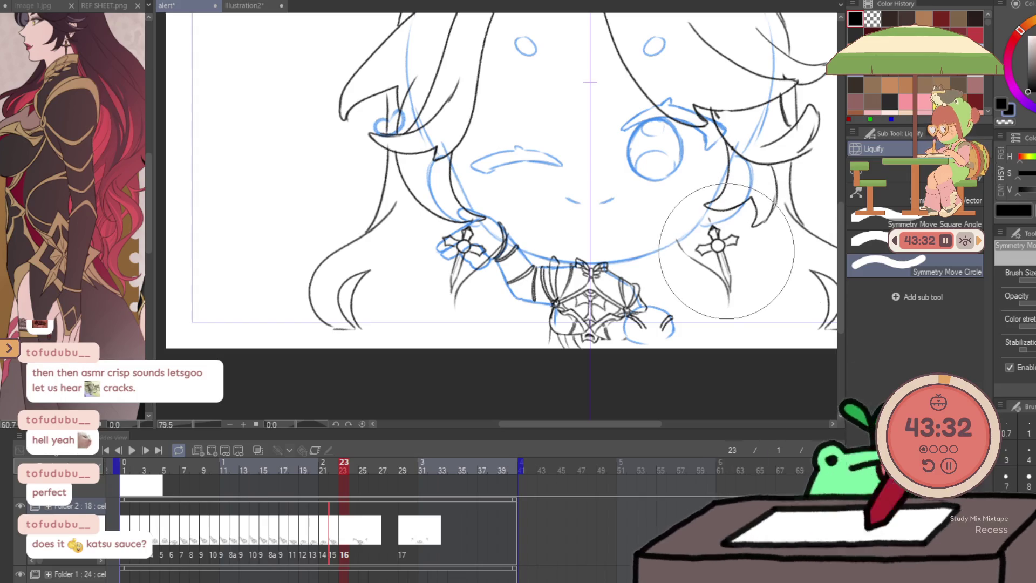
drag(727, 251, 734, 252)
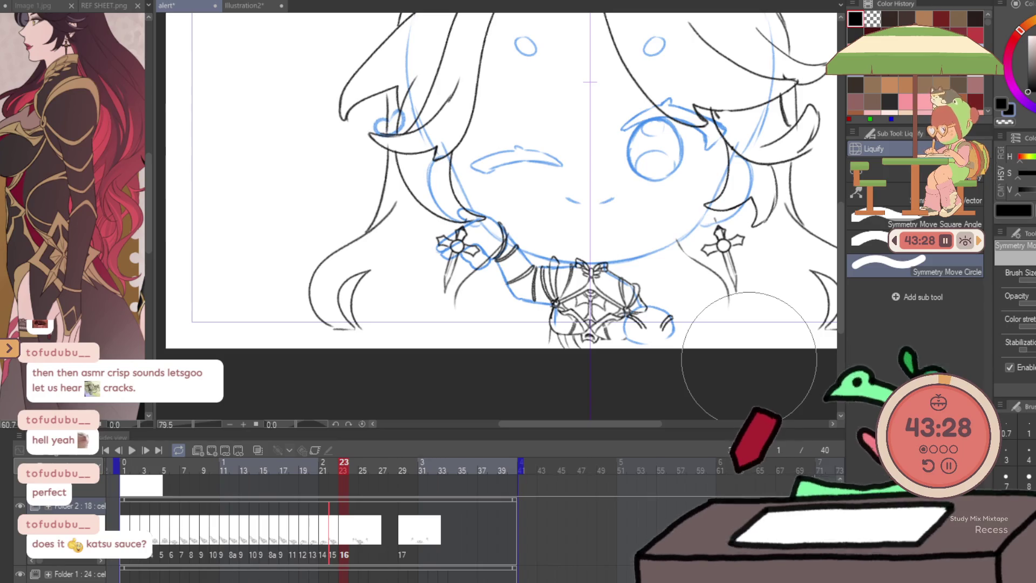
key(ctrl+z)
key(ctrl+y)
key(ctrl+z)
key(ctrl+y)
key(ctrl+z)
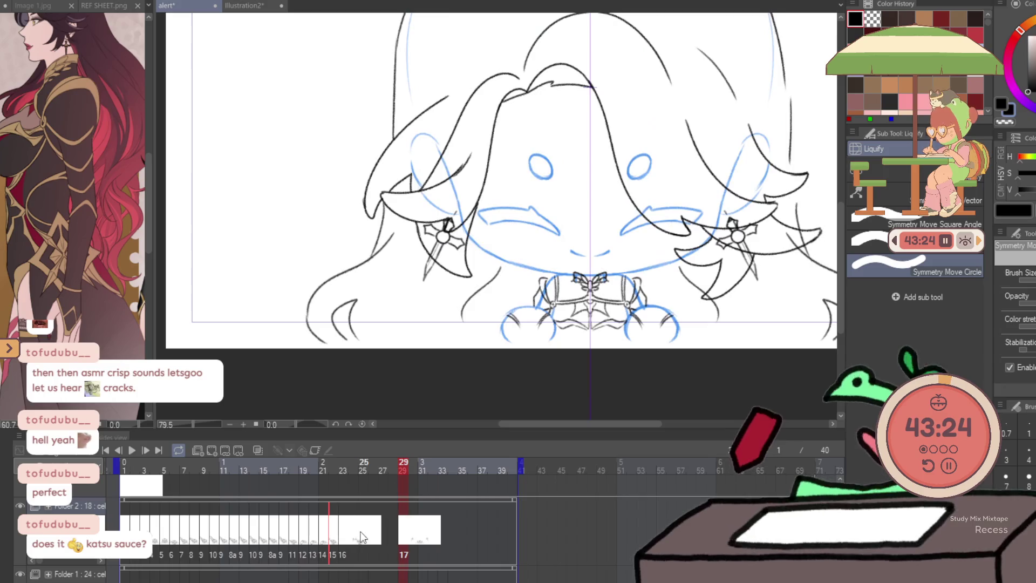
key(ctrl+y)
Scrub frames 22 to 24, then warp and straighten the frame-24 earrings symmetrically
click(336, 545)
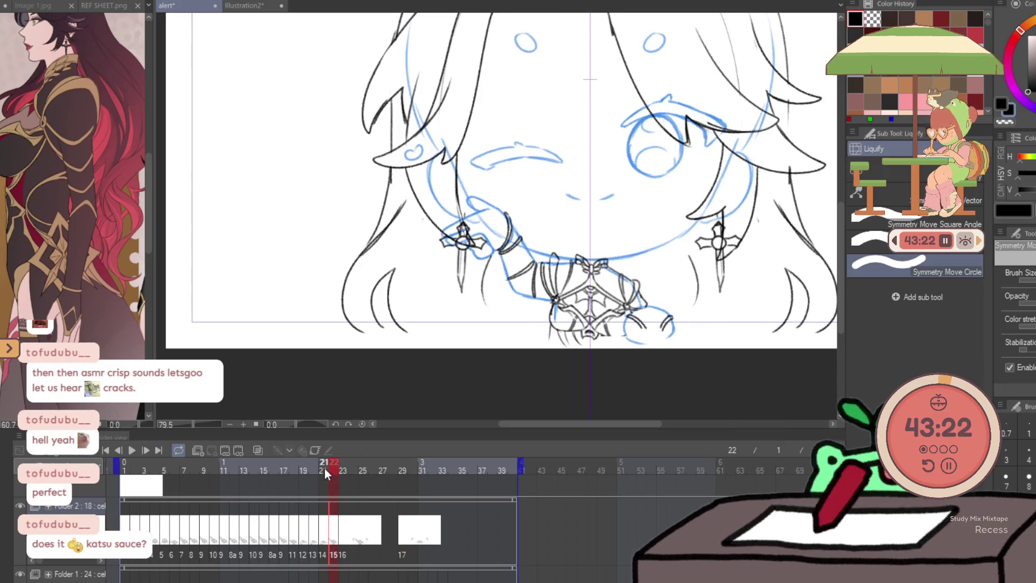
drag(325, 469, 344, 465)
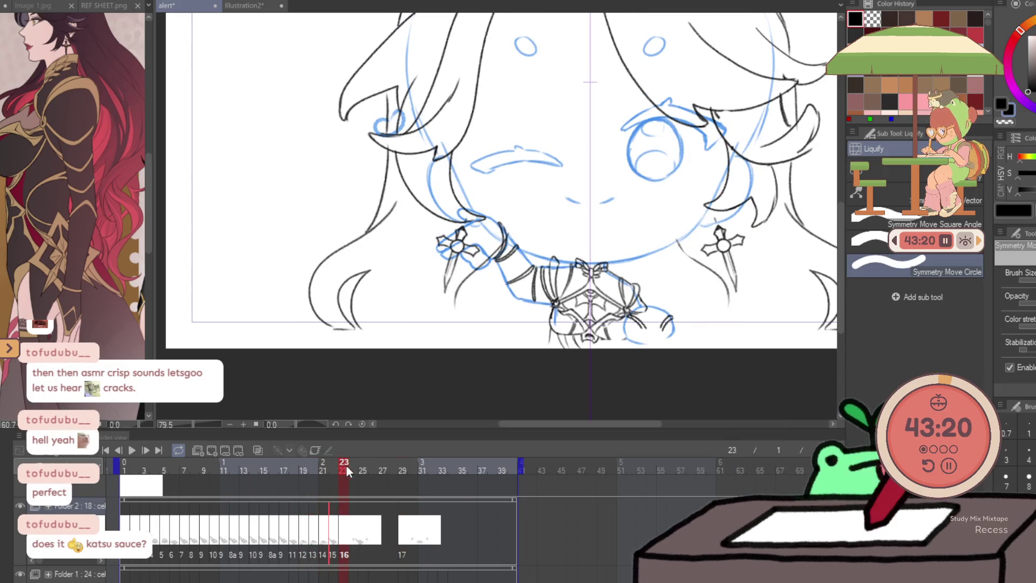
click(345, 543)
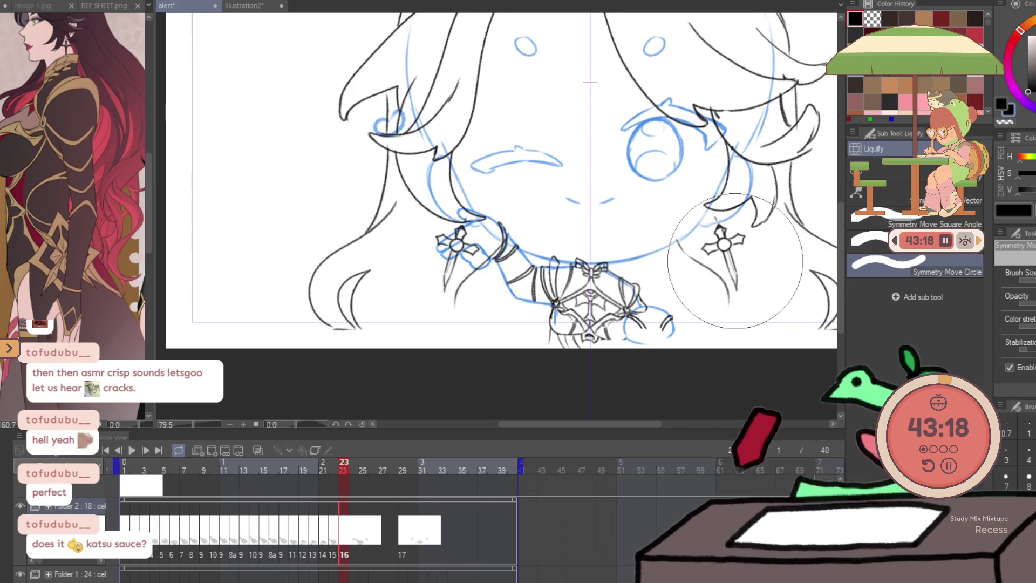
key(Right)
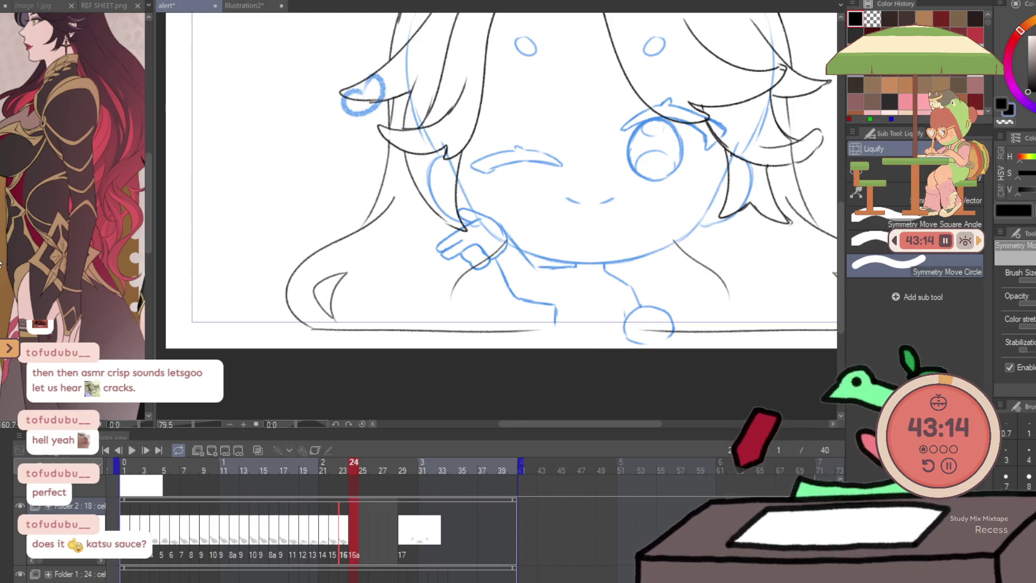
key(Left)
key(Right)
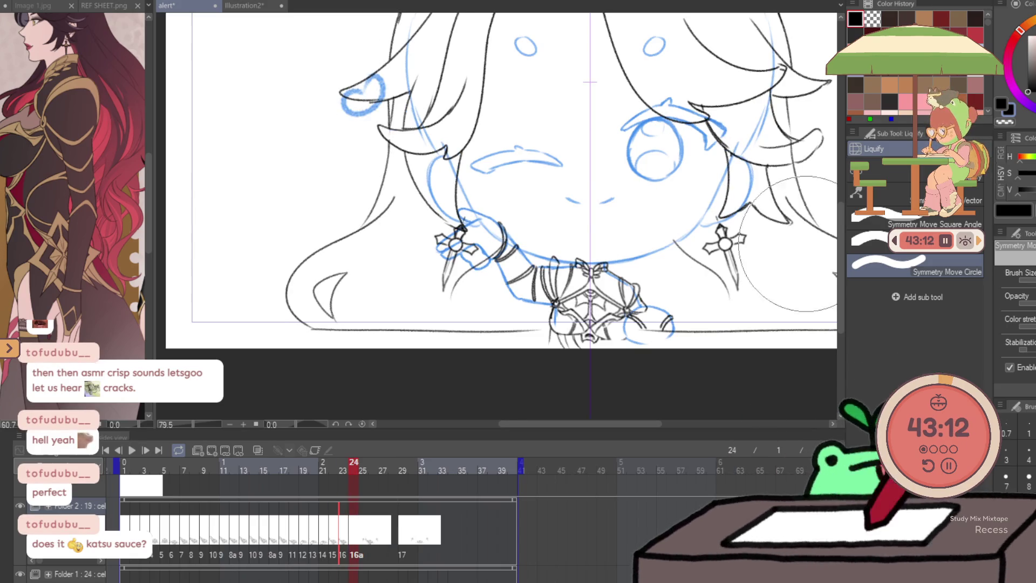
click(896, 193)
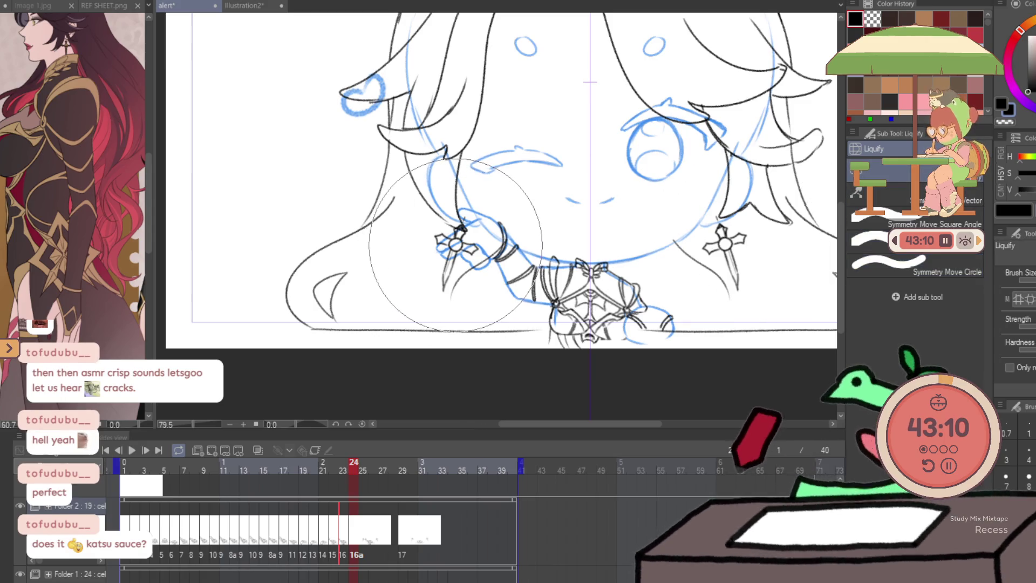
drag(465, 256, 456, 247)
click(883, 267)
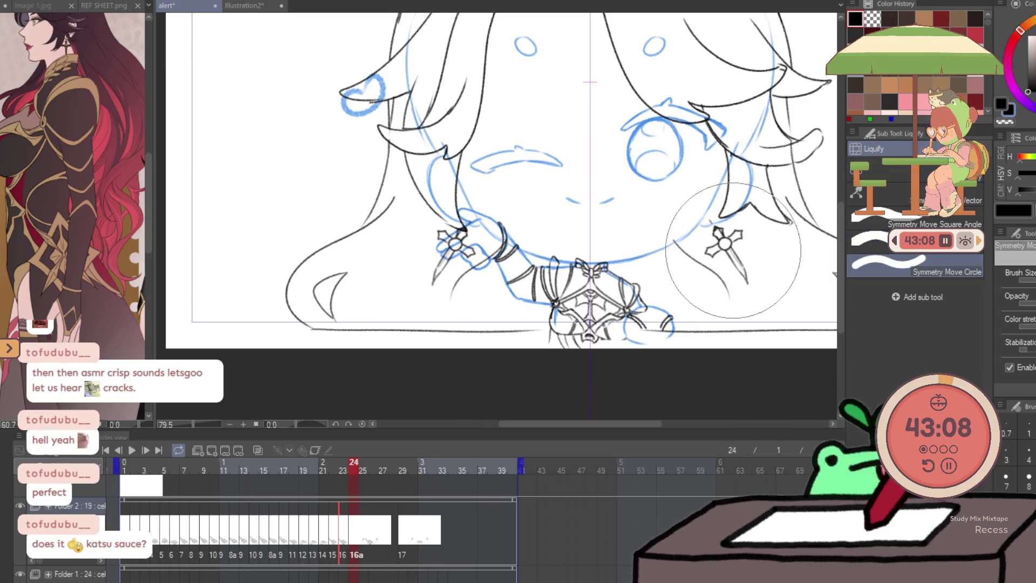
drag(707, 250, 741, 246)
key(Left)
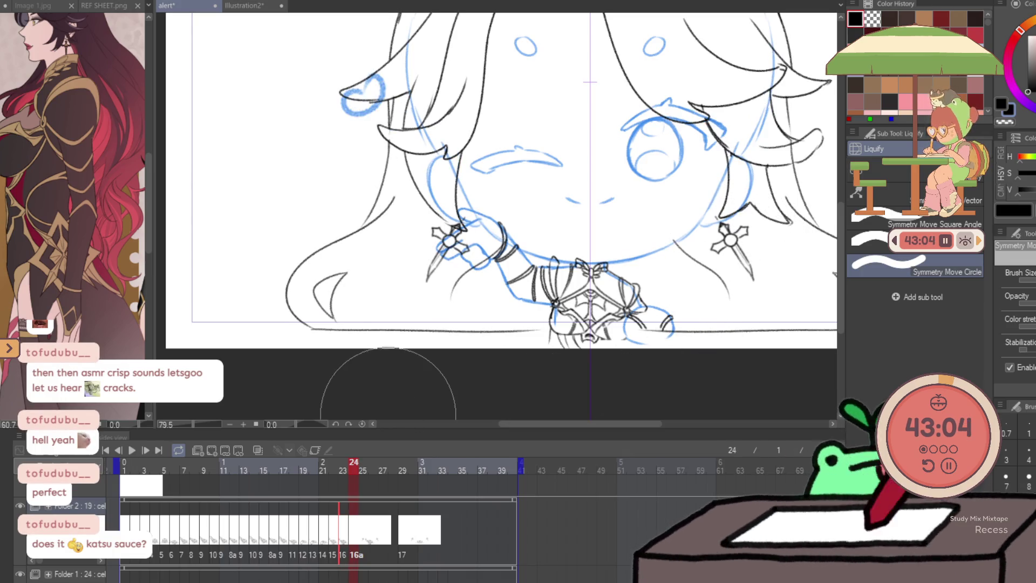
Add a new cel at frame 26 holding a copy of drawing 16, and reshape its right eye
click(363, 549)
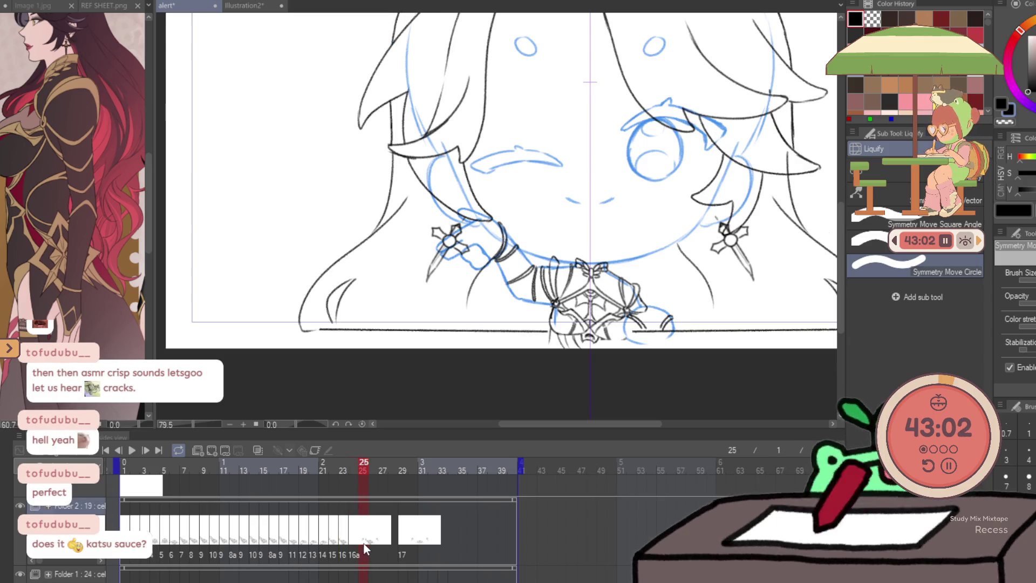
key(ctrl+shift+n)
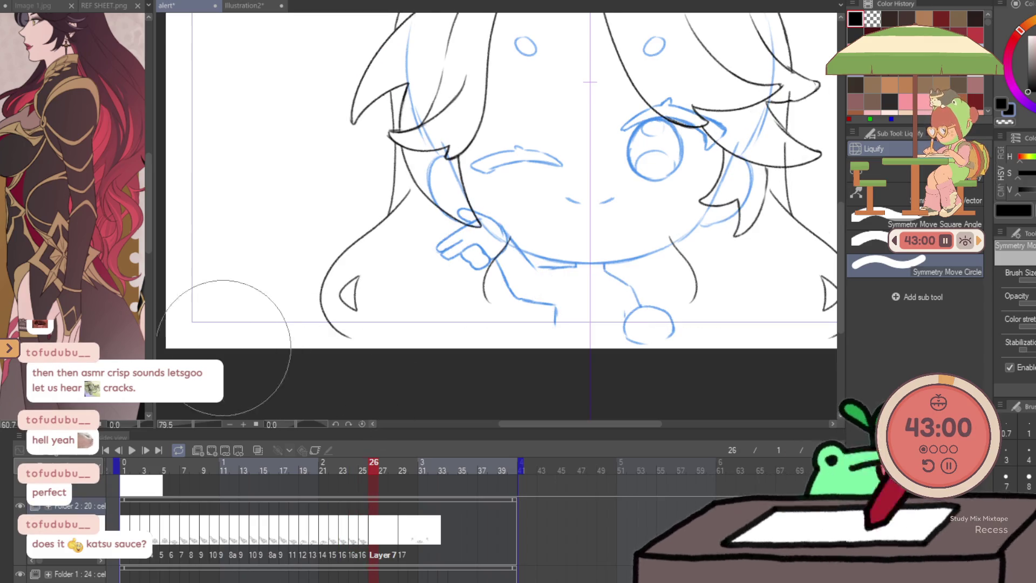
click(372, 540)
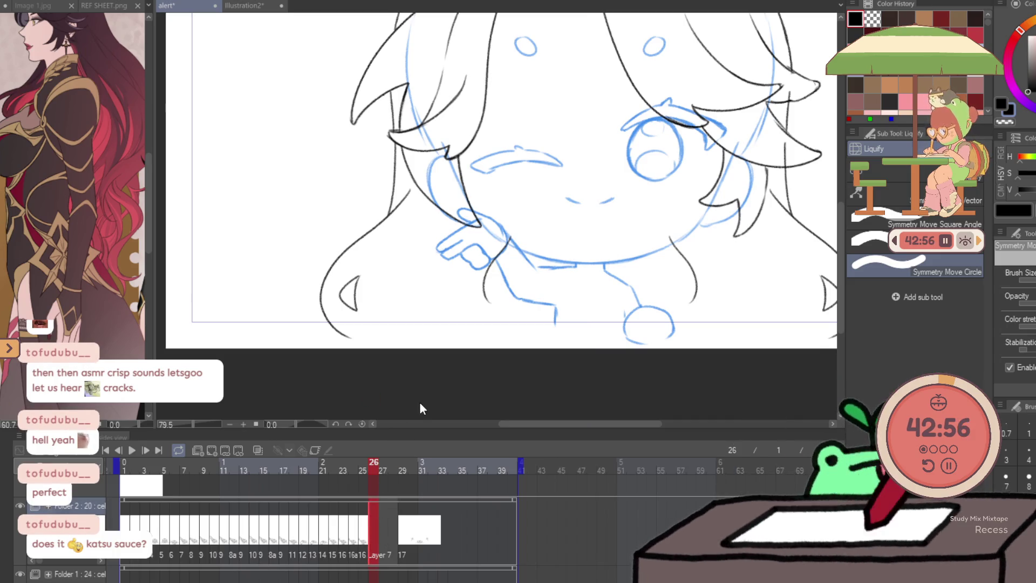
key(ctrl+v)
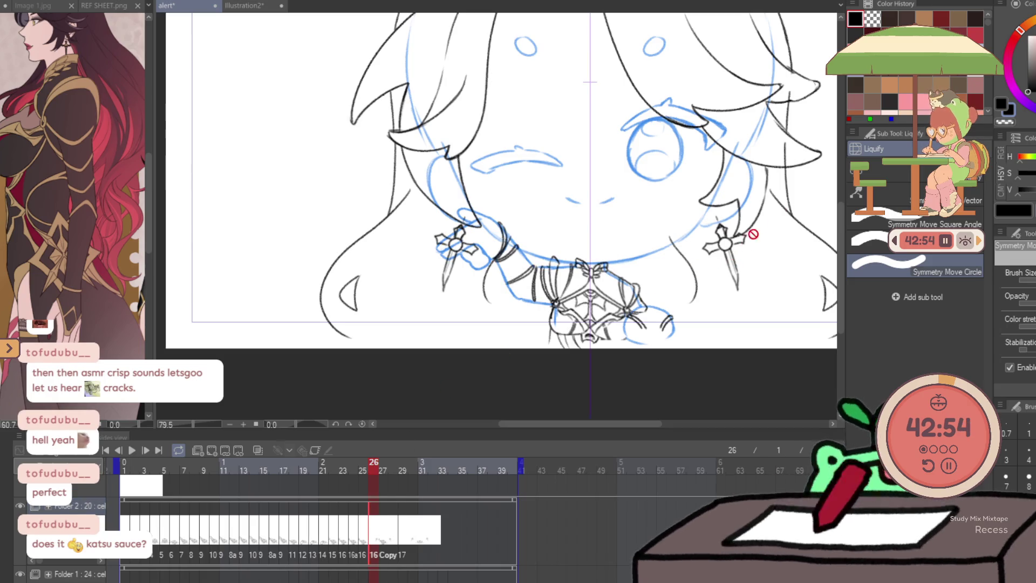
click(885, 171)
mouse_move(689, 235)
mouse_down()
mouse_move(674, 245)
mouse_move(742, 256)
mouse_move(702, 290)
mouse_move(594, 306)
mouse_up()
click(918, 270)
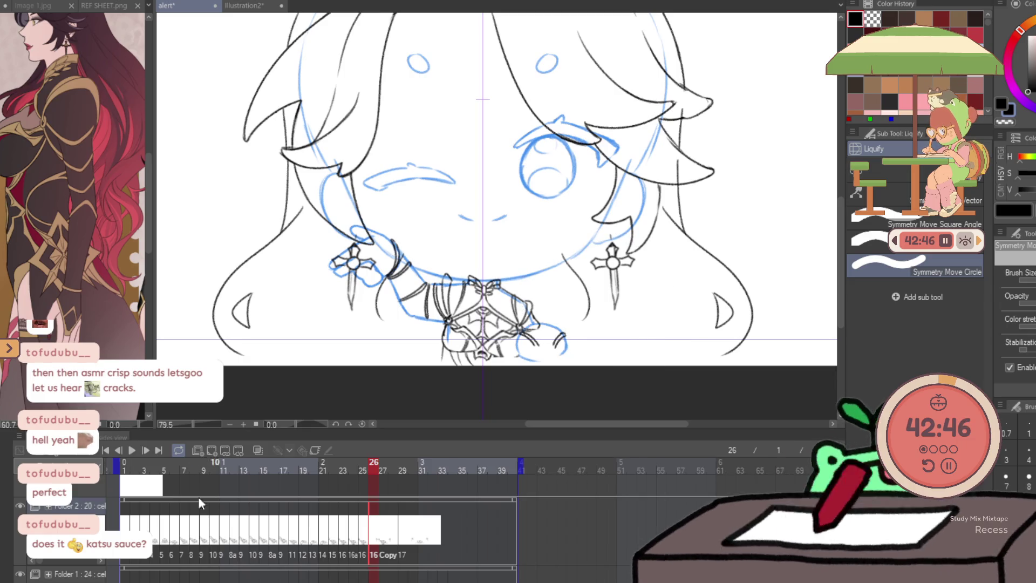
Preview the animation, then paste the earrings and chest ornament onto frame 30
click(133, 451)
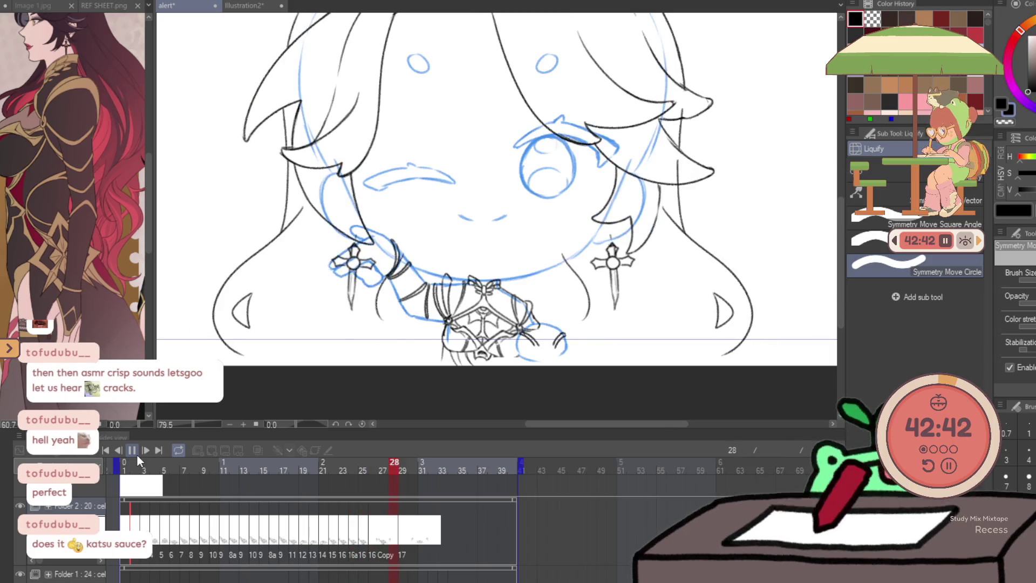
click(393, 547)
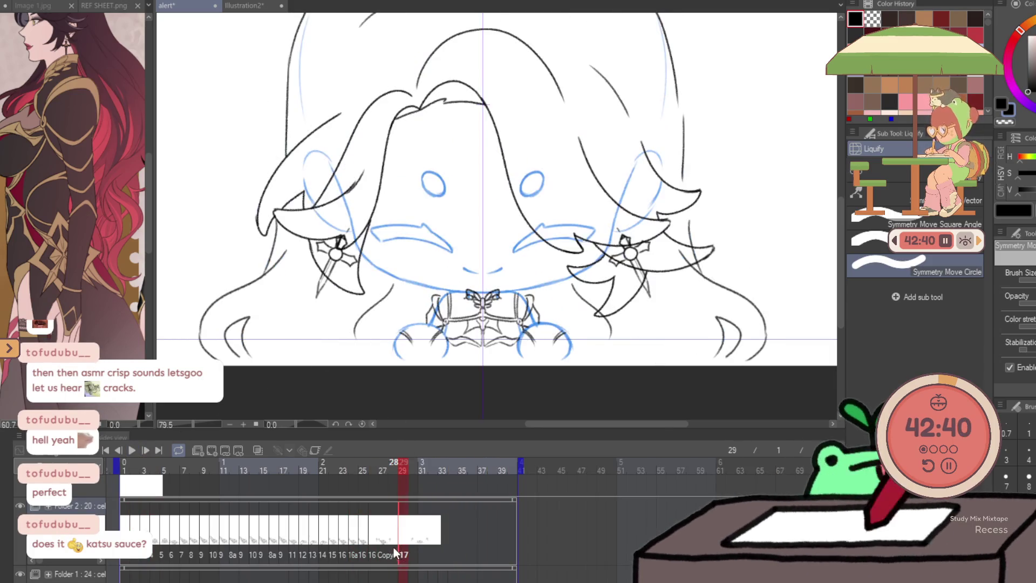
click(408, 547)
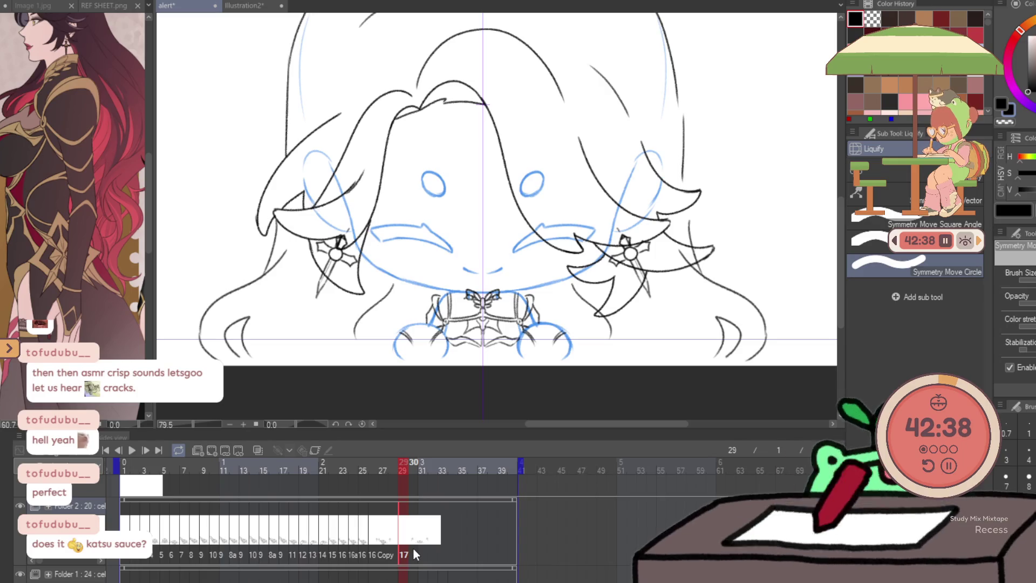
click(413, 547)
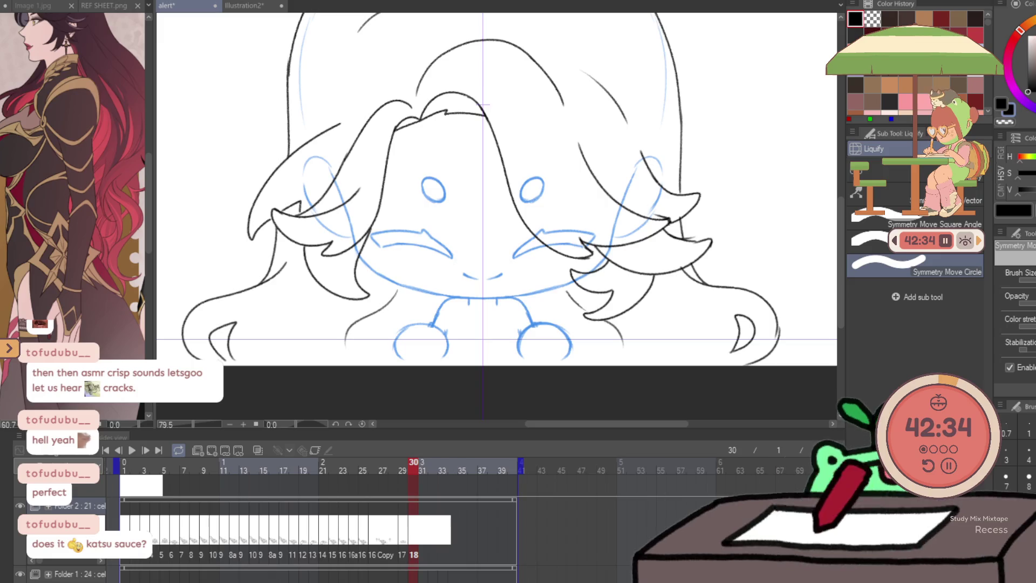
key(ctrl+v)
key(k)
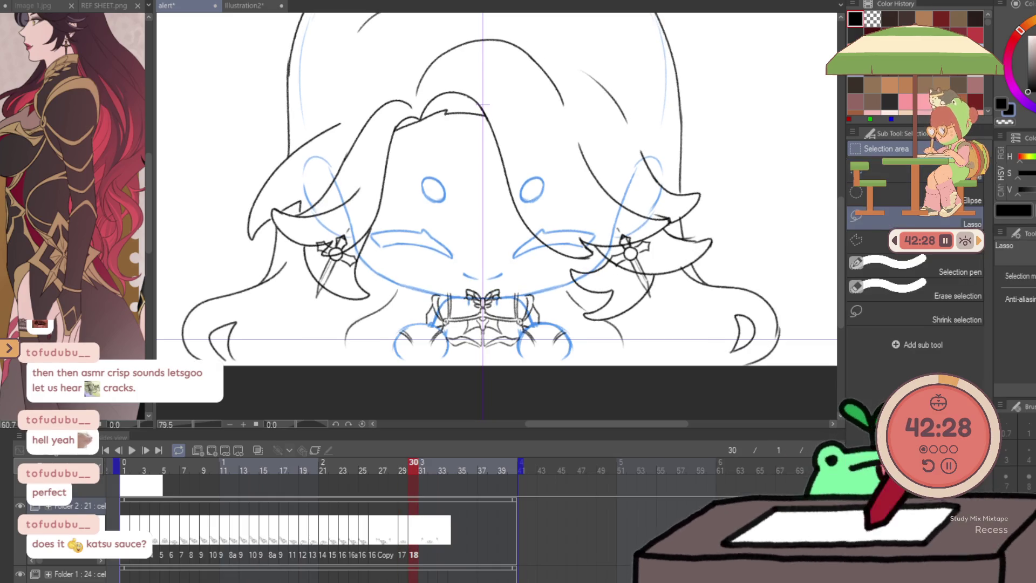
Lasso the chest ornament, raise it about 4 pixels, and save the file
key(slash)
click(513, 337)
key(m)
drag(505, 370, 572, 322)
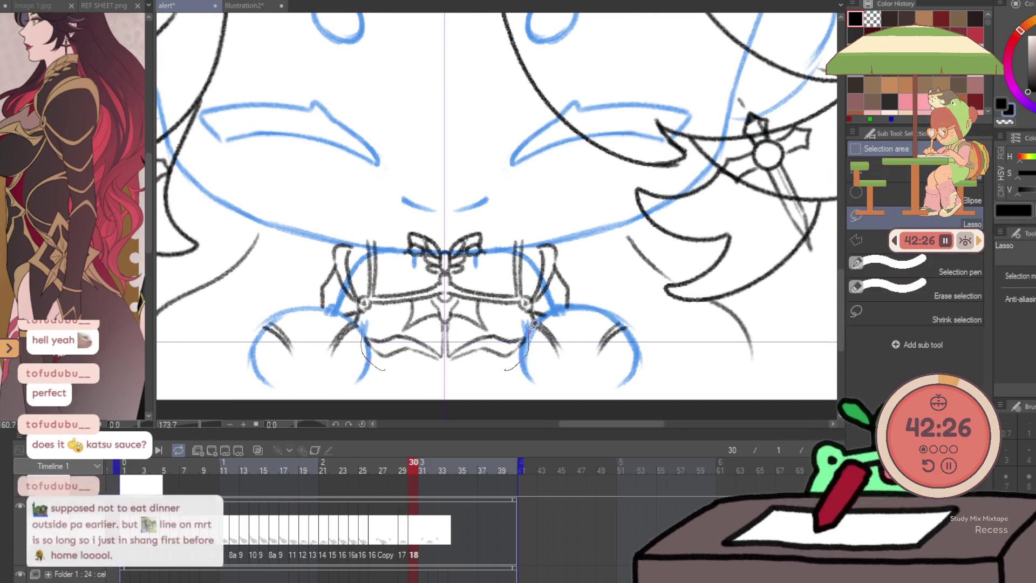
drag(563, 199, 444, 209)
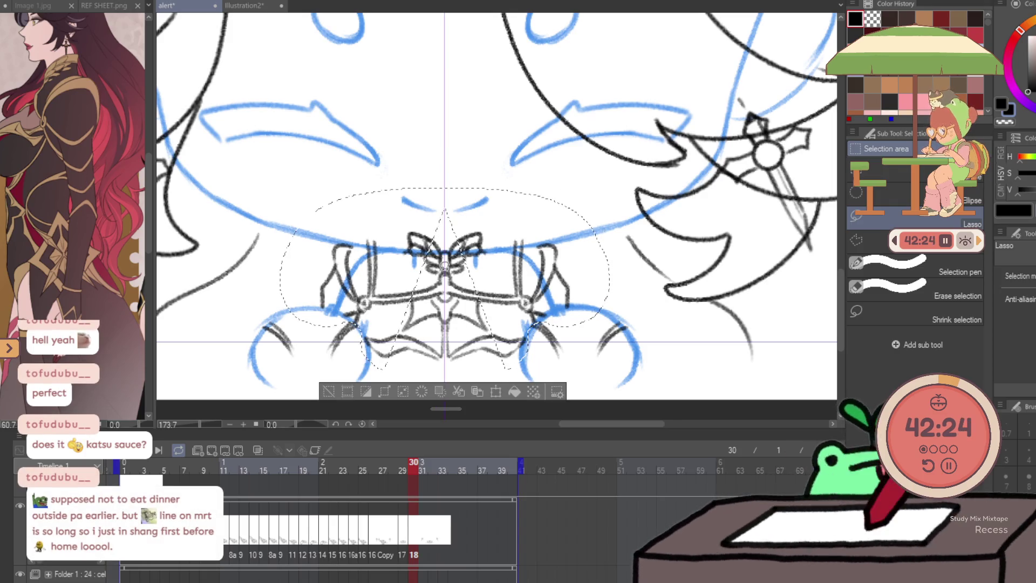
drag(379, 342, 377, 348)
key(ctrl+t)
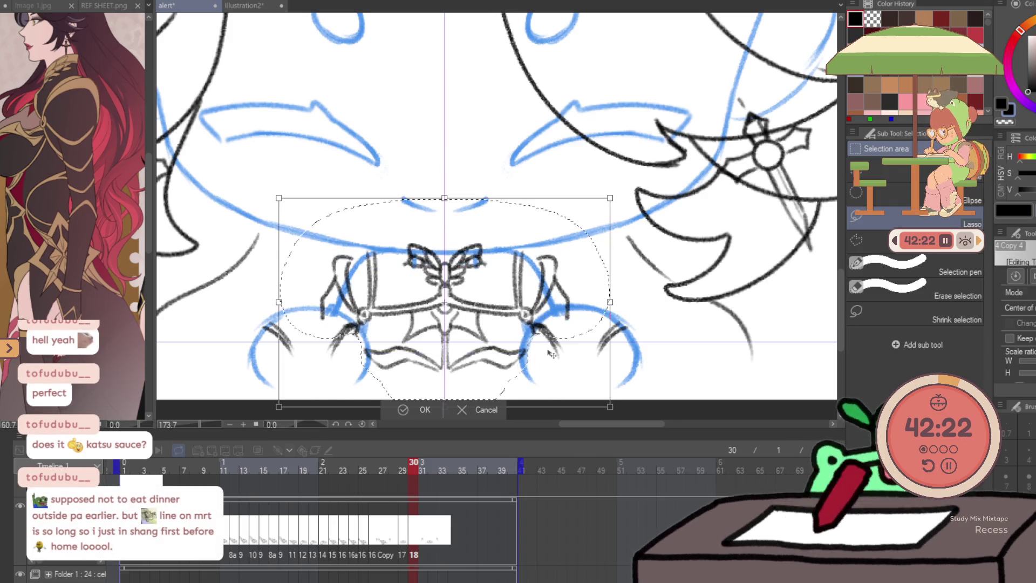
drag(550, 354, 551, 352)
key(Return)
key(ctrl+s)
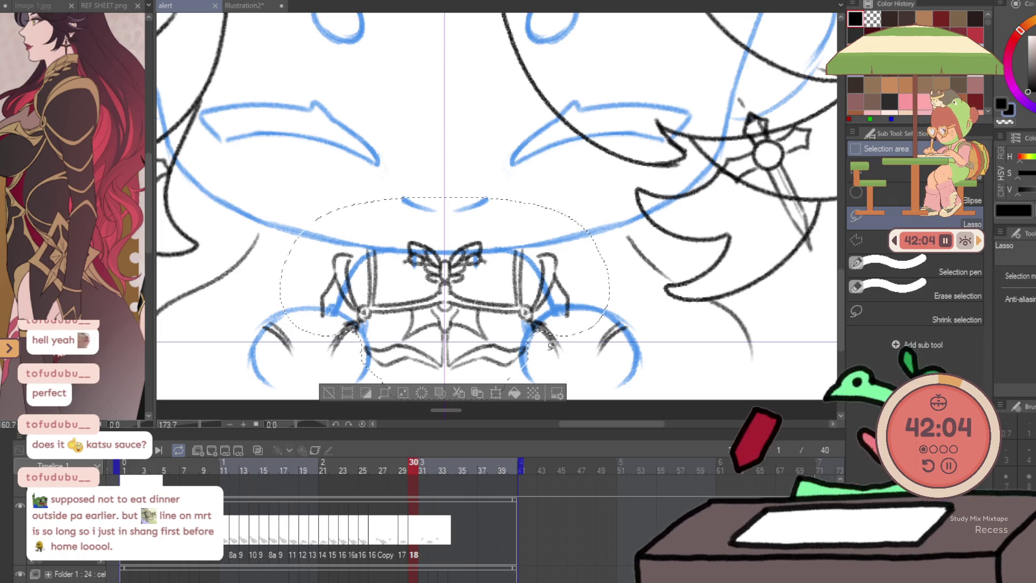
Push both frame-30 earrings lower with symmetric liquify
key(ctrl+d)
key(slash)
alt+click(528, 175)
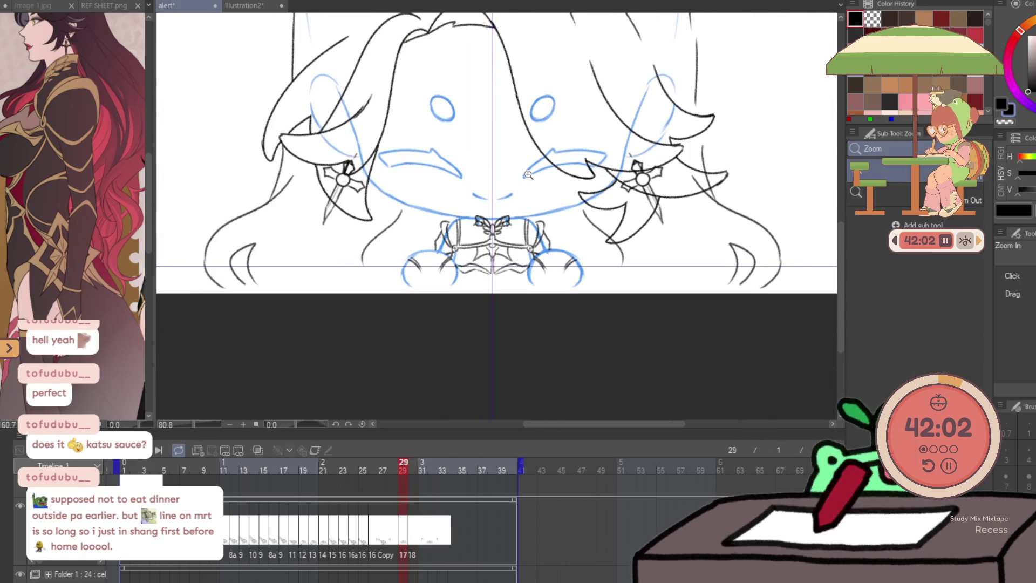
key(j)
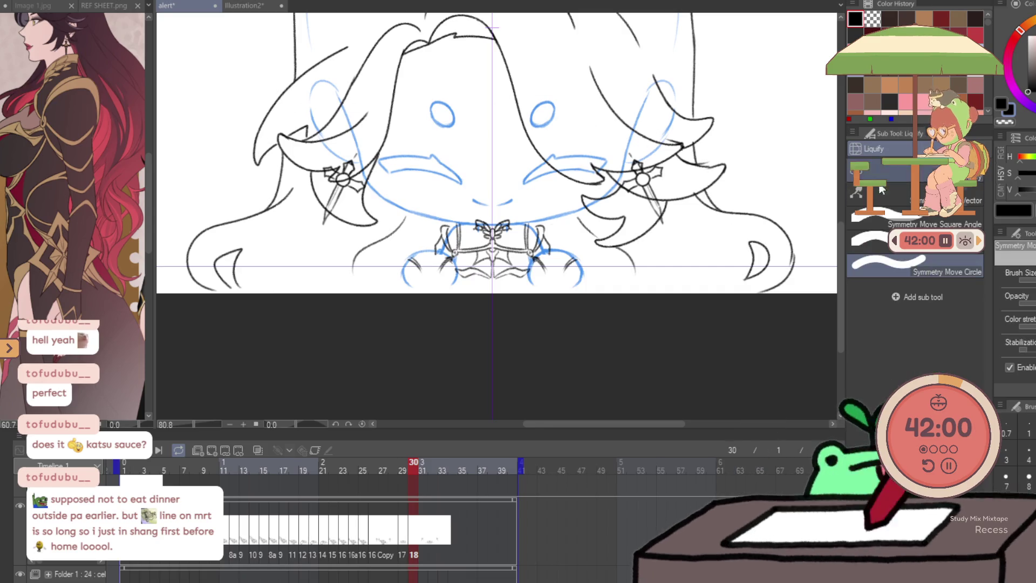
mouse_move(644, 165)
mouse_down()
mouse_move(658, 183)
mouse_move(651, 216)
mouse_up()
click(928, 172)
click(917, 264)
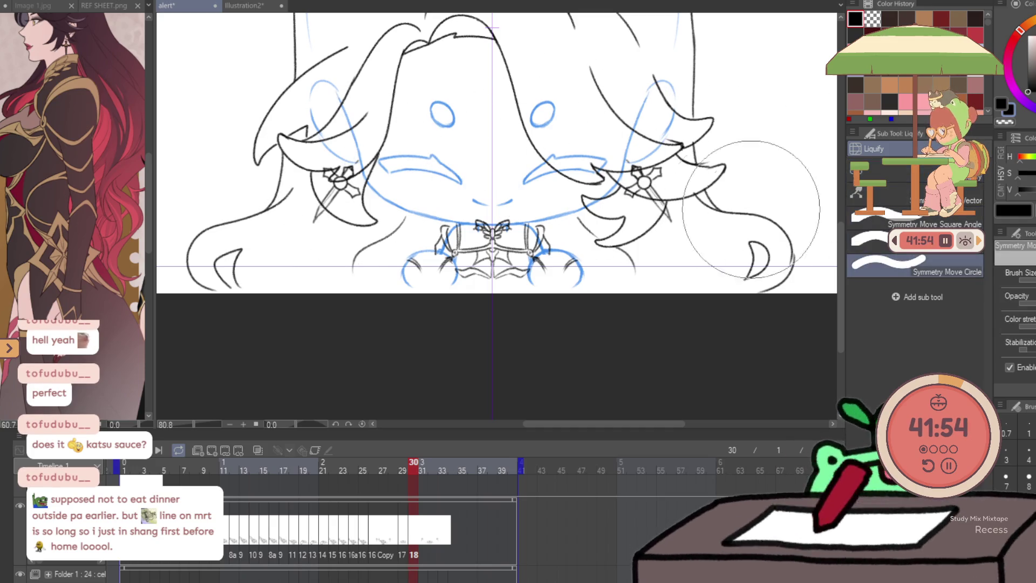
drag(642, 178, 663, 183)
Compare frames 30, 31 and 4, then extend cel 18 through frame 31
key(Left)
key(Right)
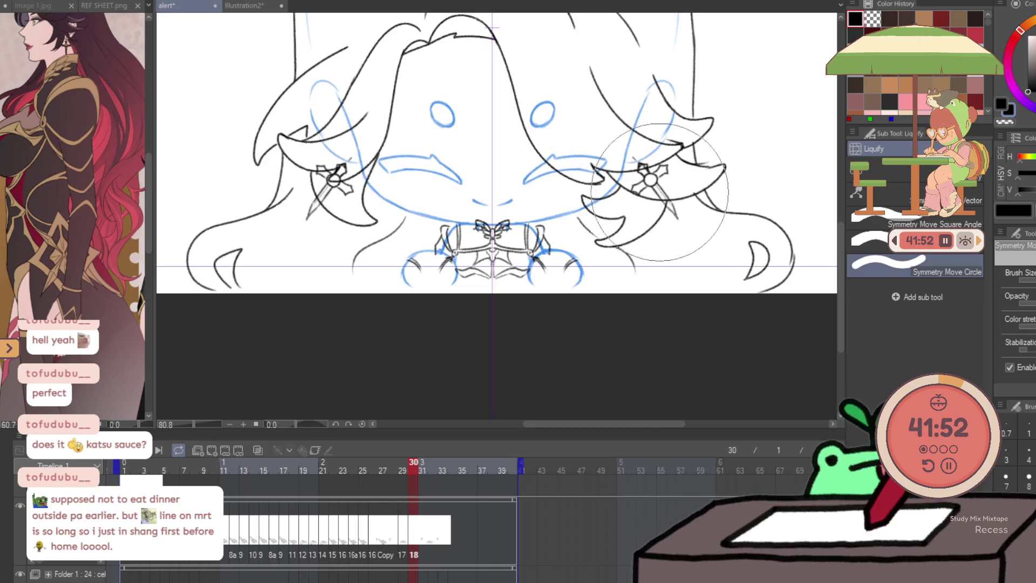
click(425, 549)
key(Left)
key(Right)
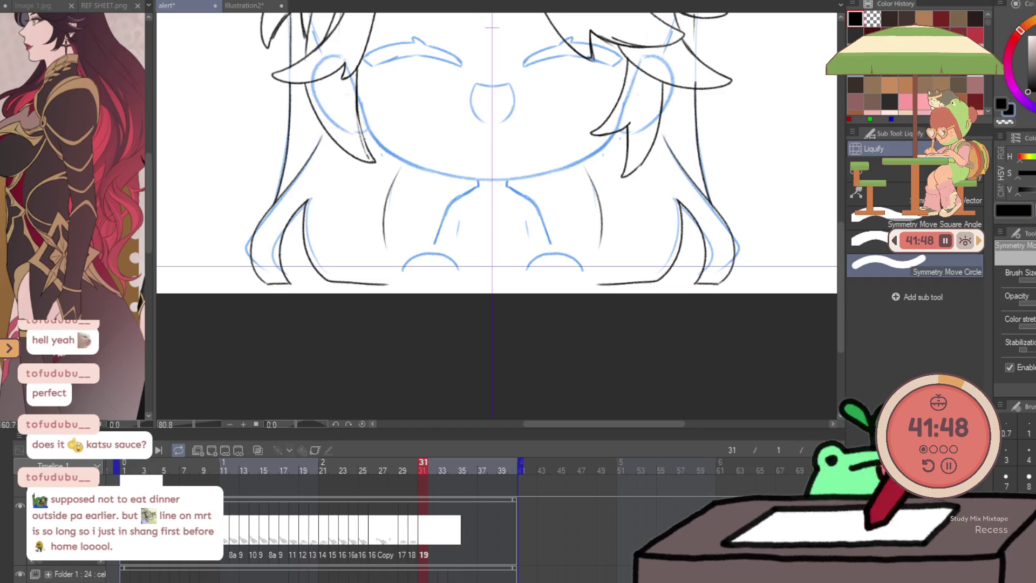
click(156, 561)
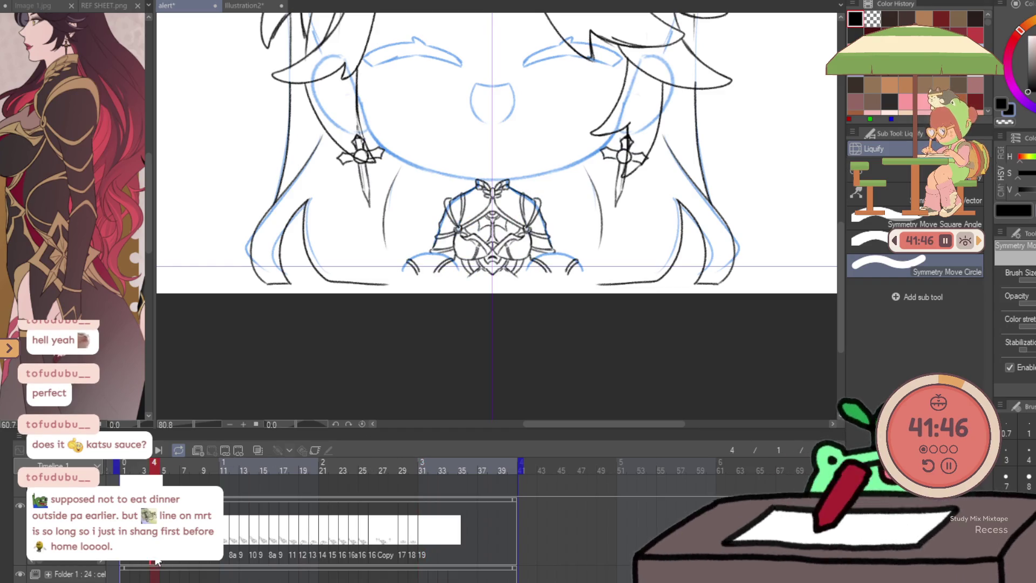
click(423, 543)
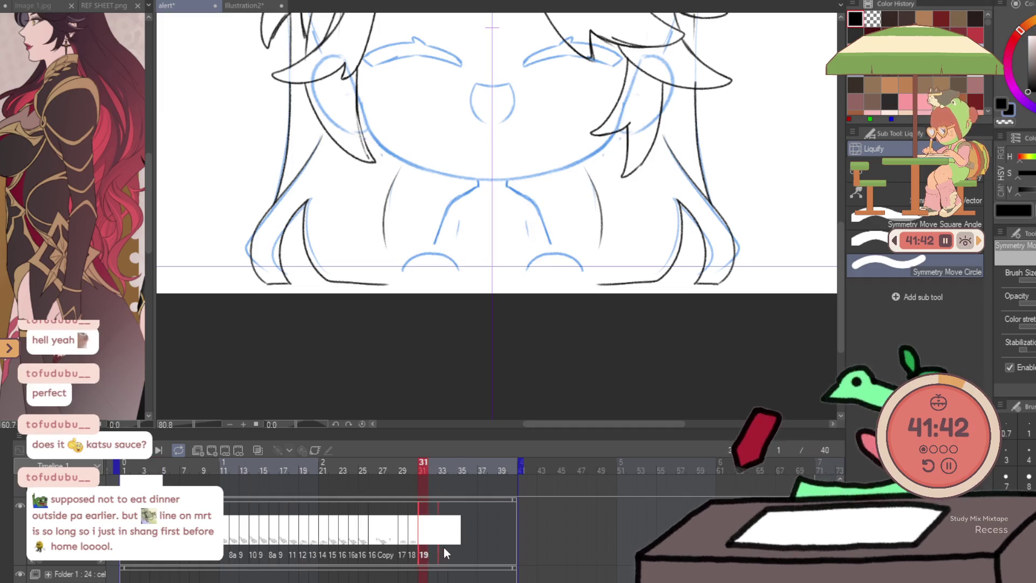
drag(426, 548, 446, 547)
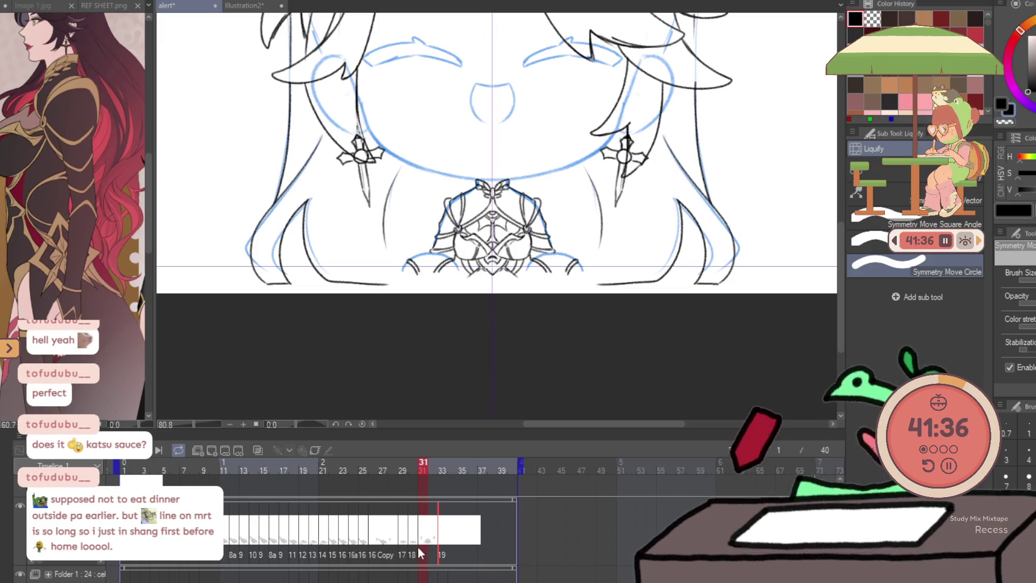
Check frames 32 to 34, reuse cel 2 at frame 34, and play the animation
click(434, 543)
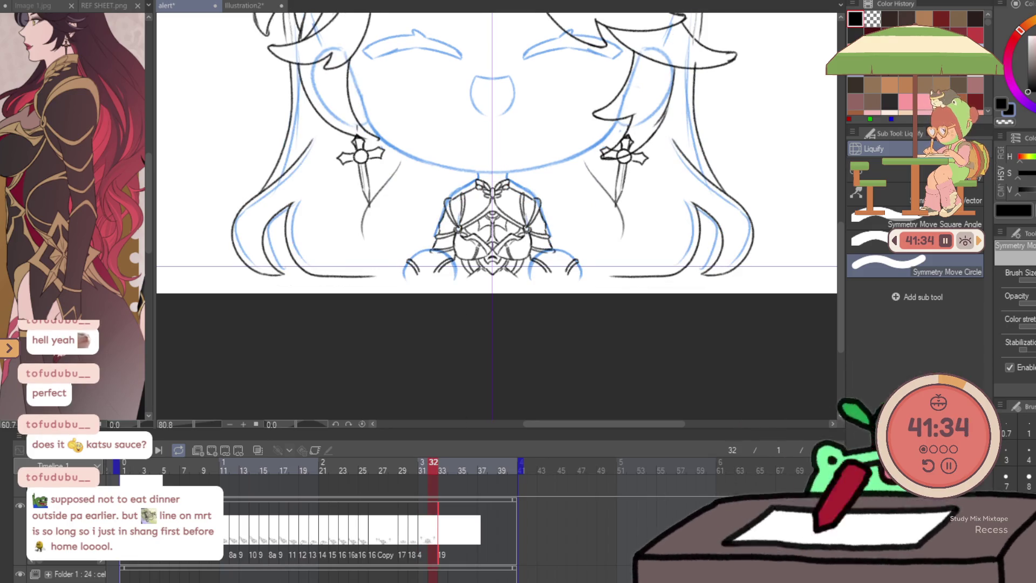
key(Left)
key(Right)
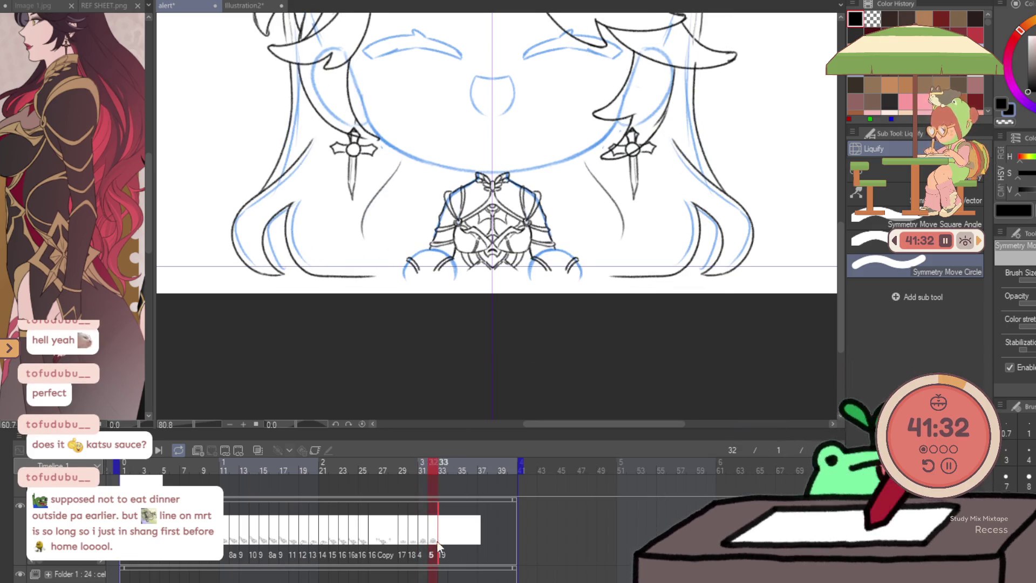
key(Right)
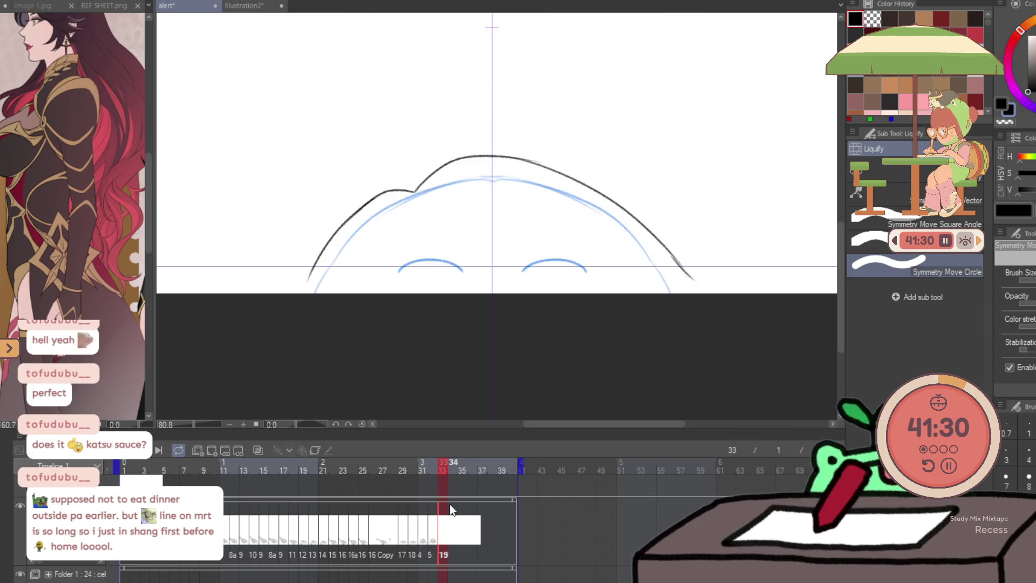
key(Left)
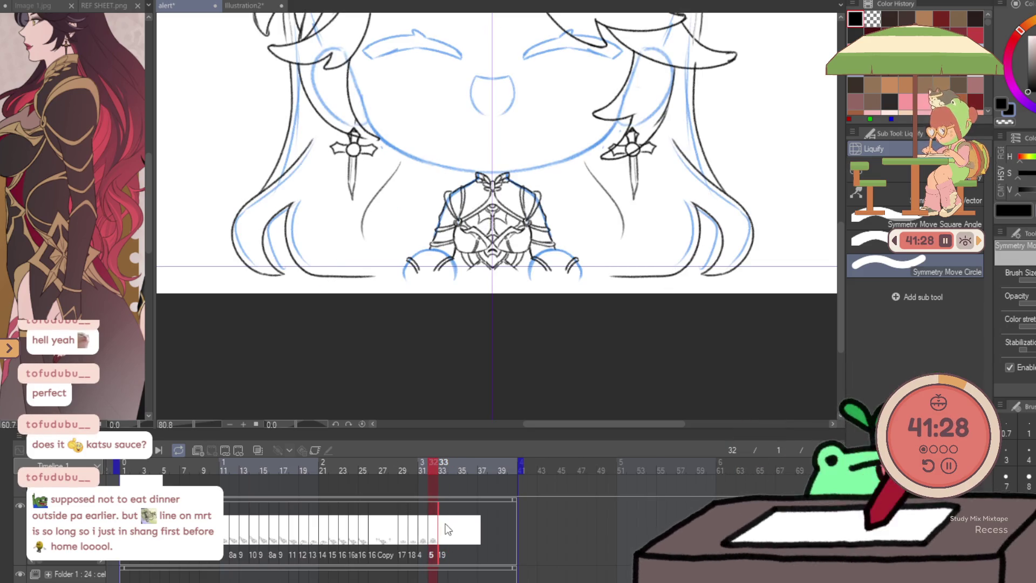
click(445, 524)
mouse_move(436, 462)
mouse_down()
mouse_move(453, 472)
mouse_move(444, 468)
mouse_up()
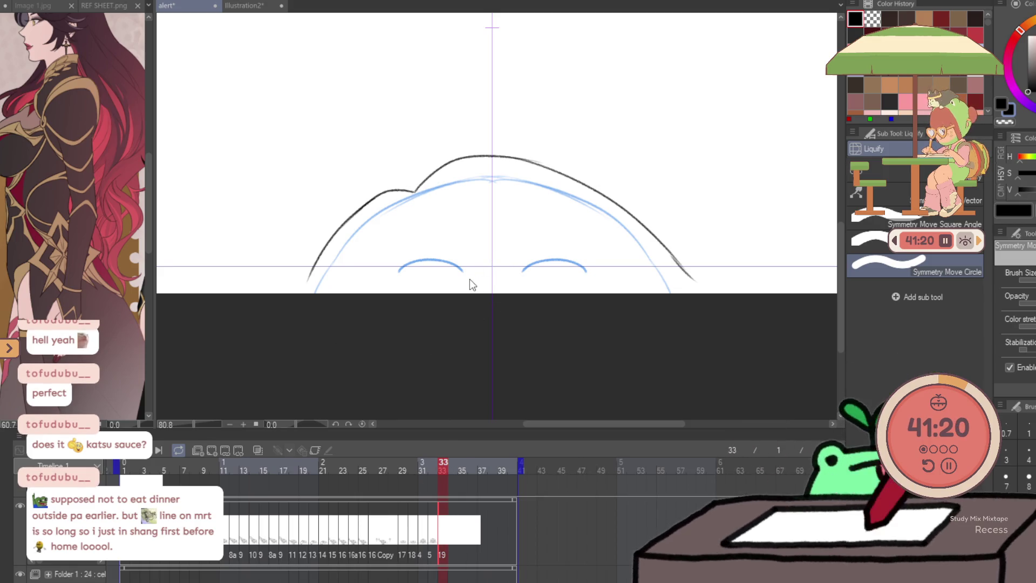
click(452, 551)
key(ctrl+shift+n)
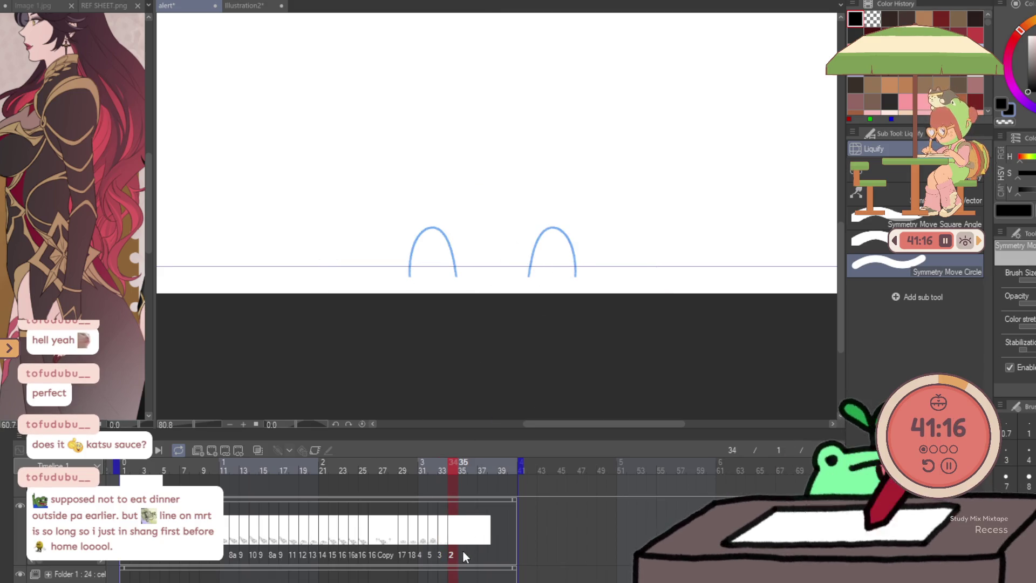
click(462, 549)
click(158, 450)
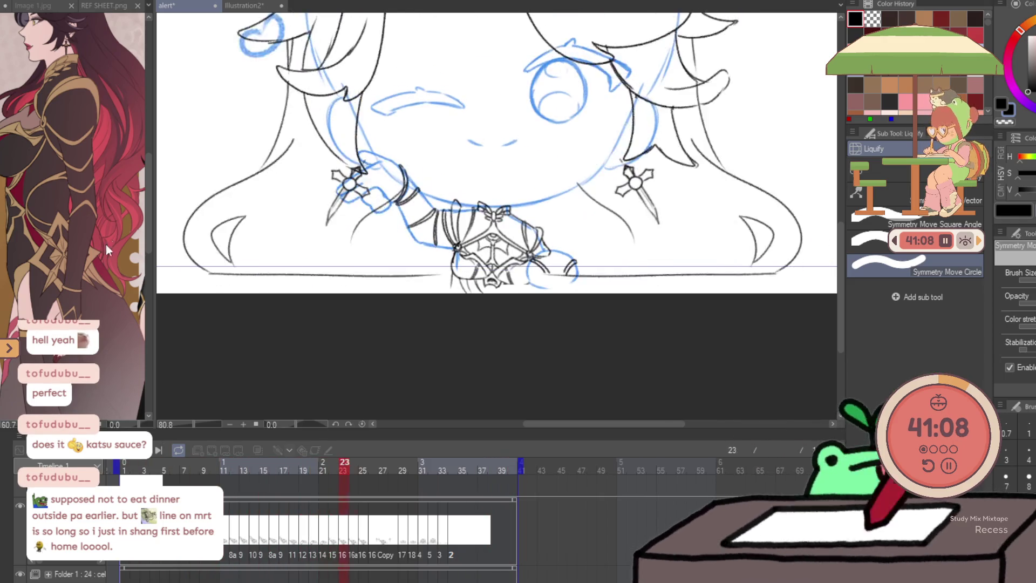
Zoom and pan the reference sheet to the character's close-up section
scroll(108, 240, down, 3)
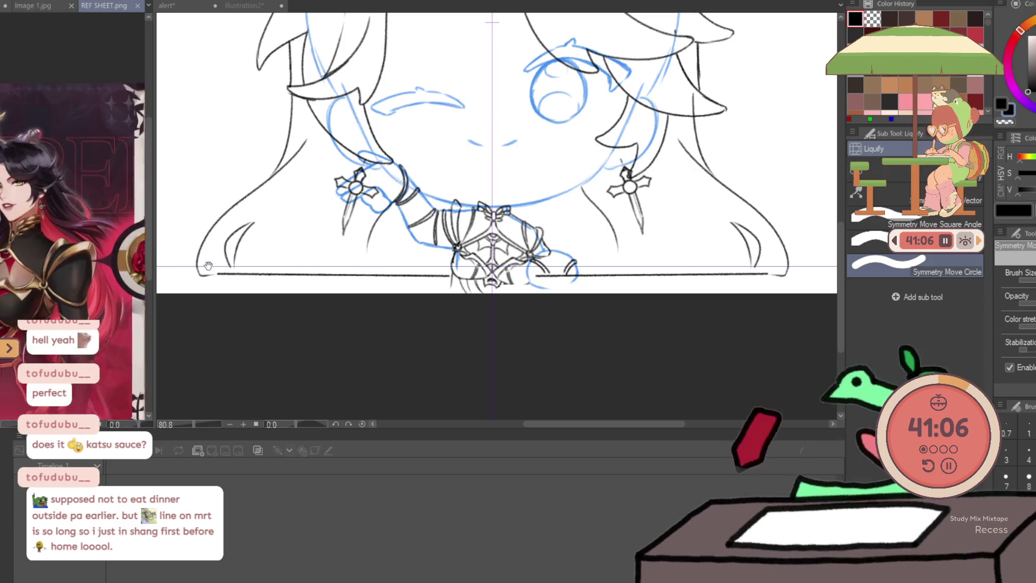
mouse_move(108, 242)
mouse_down()
mouse_move(54, 247)
mouse_move(85, 210)
mouse_up()
scroll(54, 247, down, 1)
click(267, 283)
Zoom out the canvas, play the animation, and save the 'alert' file
scroll(273, 321, down, 2)
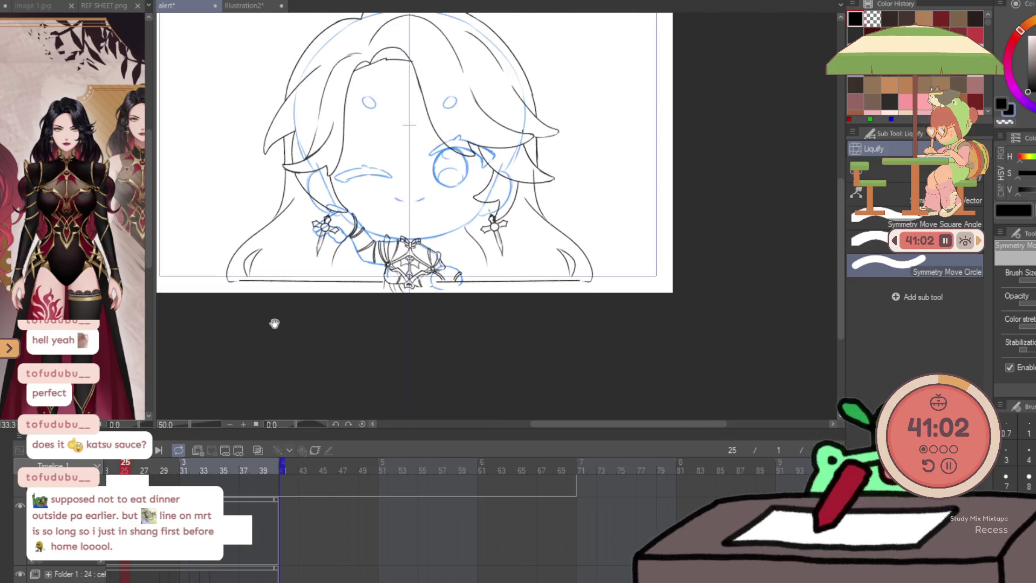
scroll(273, 321, down, 2)
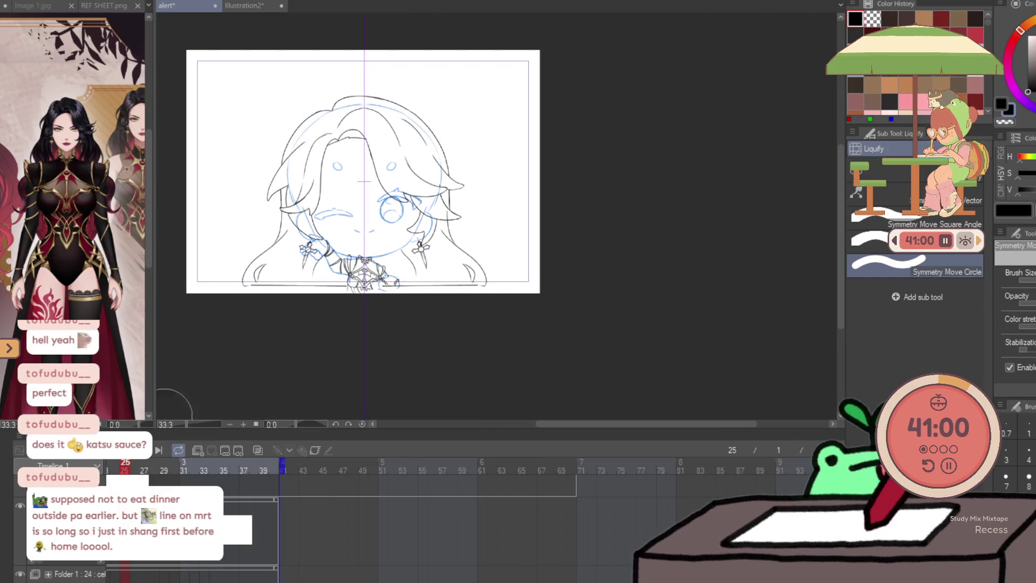
click(136, 457)
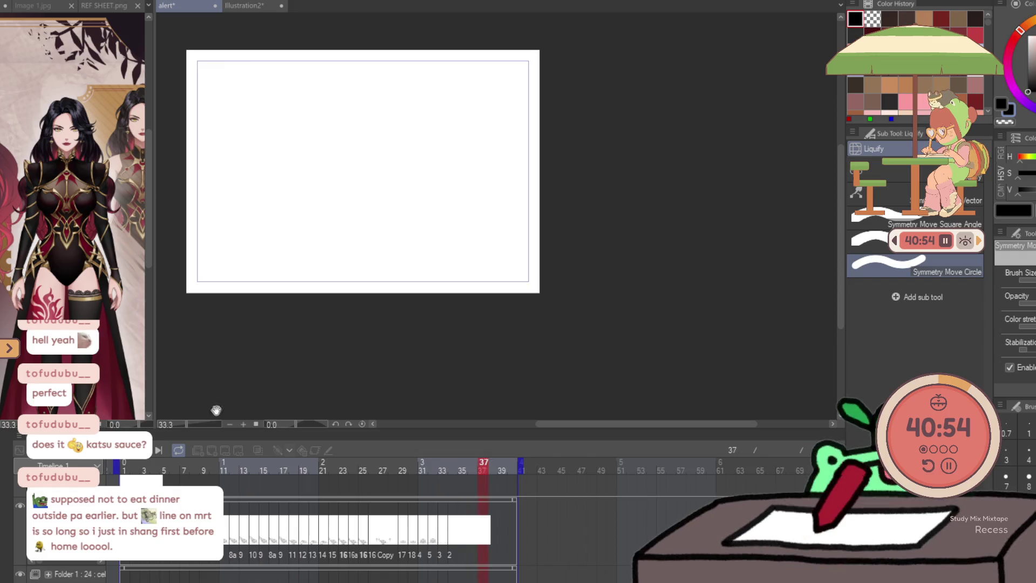
key(ctrl+s)
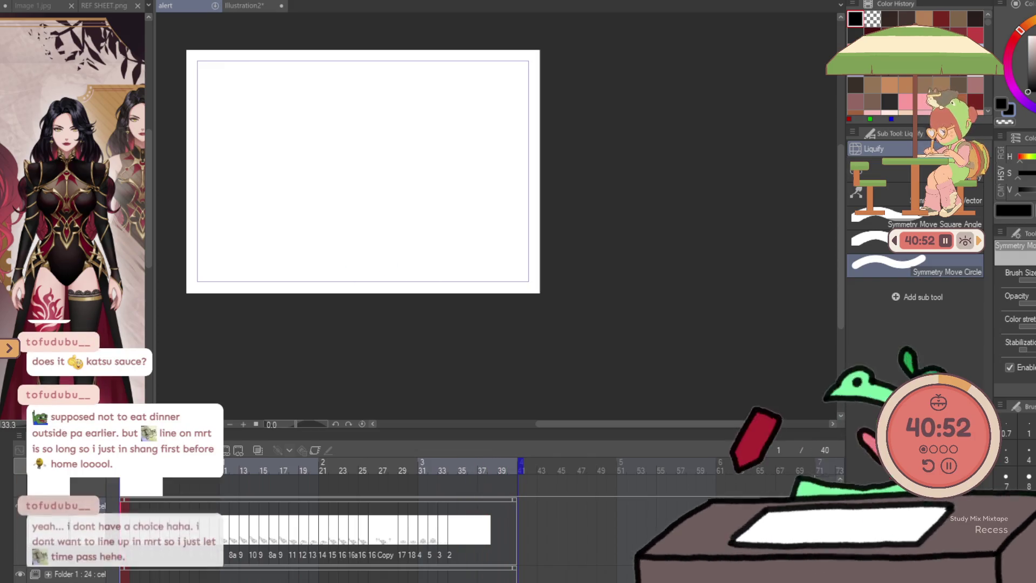
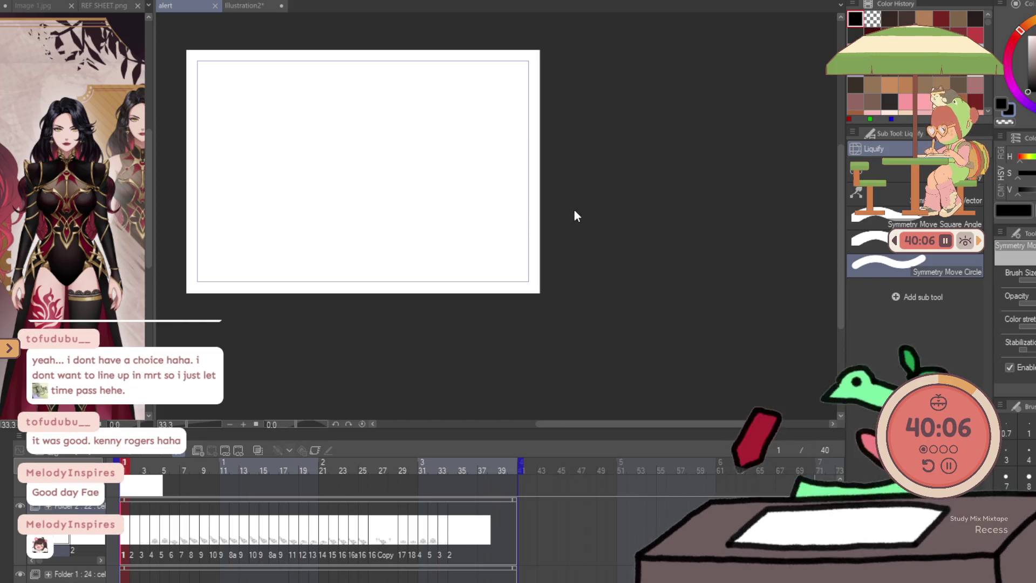
Preview the animation frames, then close the Illustration2 document to return to the alert animation
click(132, 452)
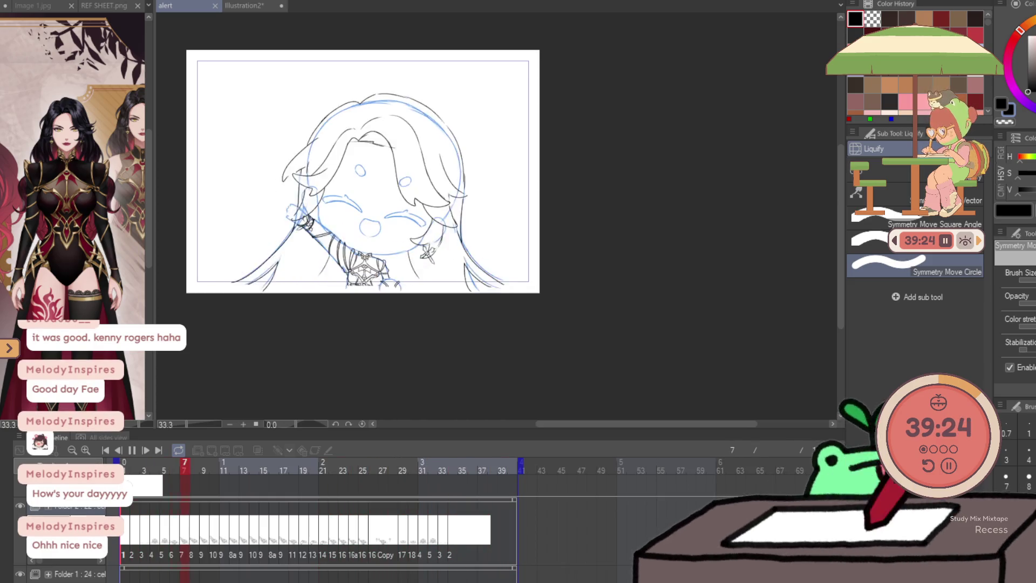
key(Return)
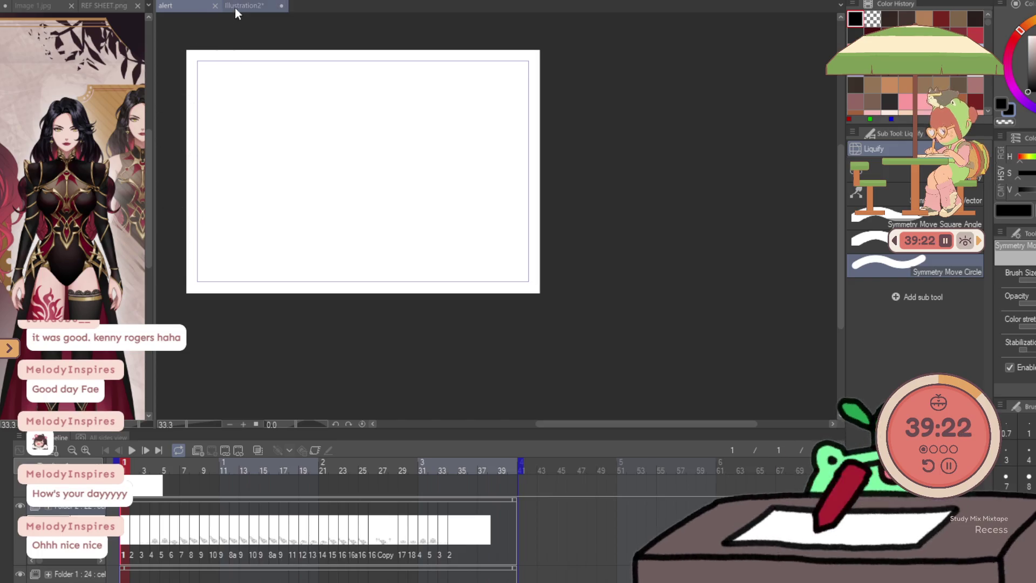
click(243, 6)
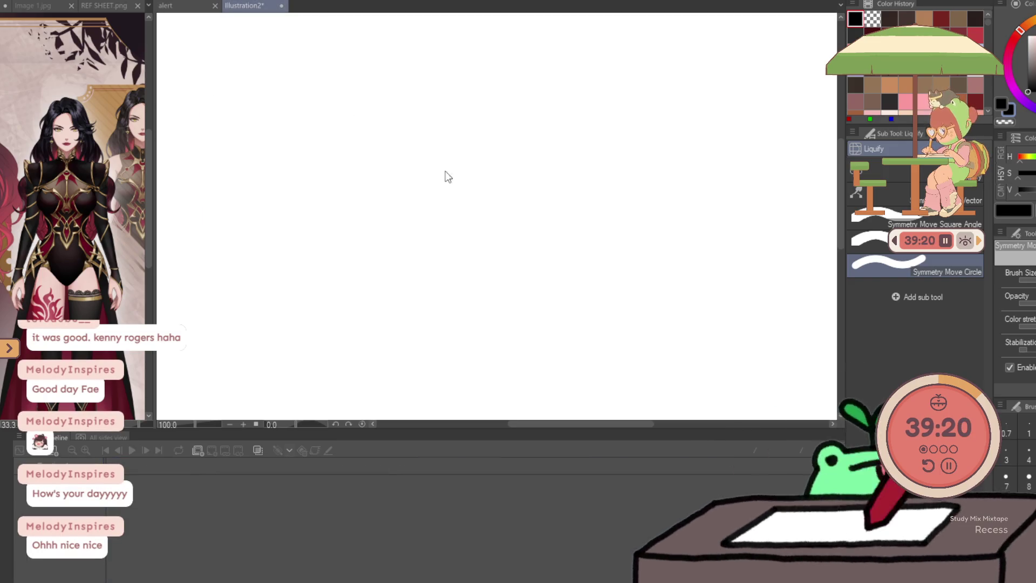
key(ctrl+w)
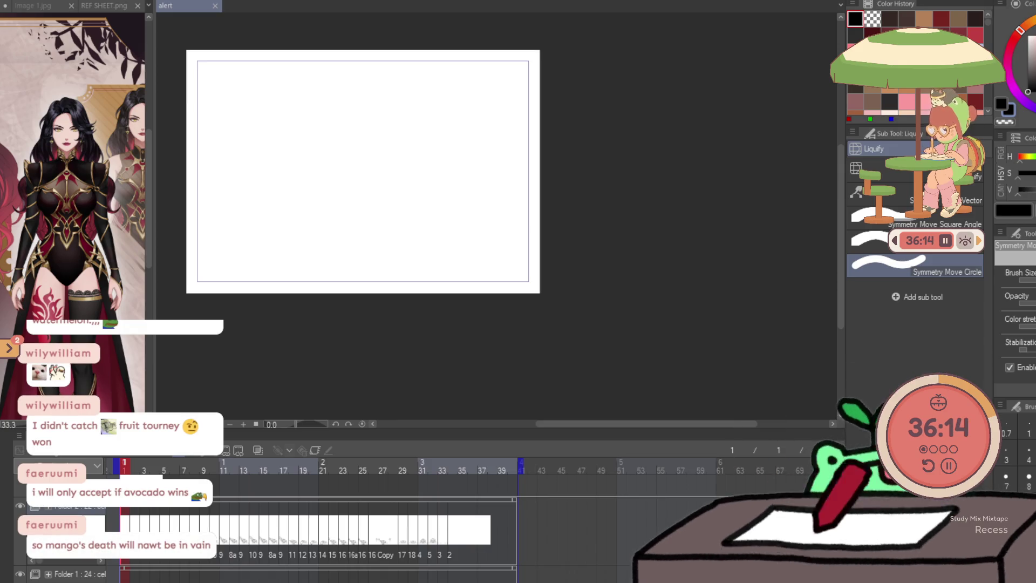
scroll(436, 152, down, 2)
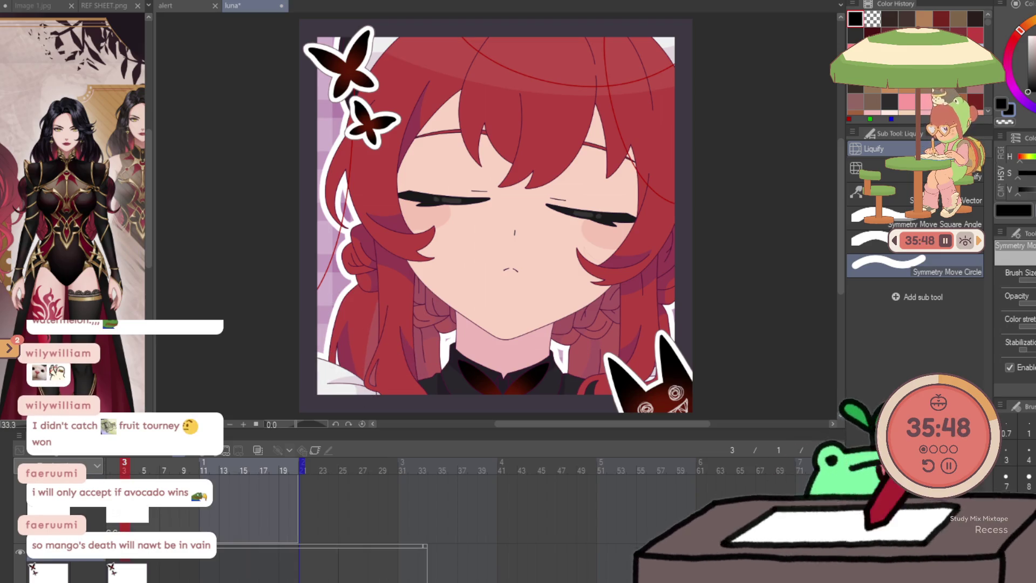
Place a vertical symmetry guide line through the character's face on the luna canvas
drag(503, 373, 515, 216)
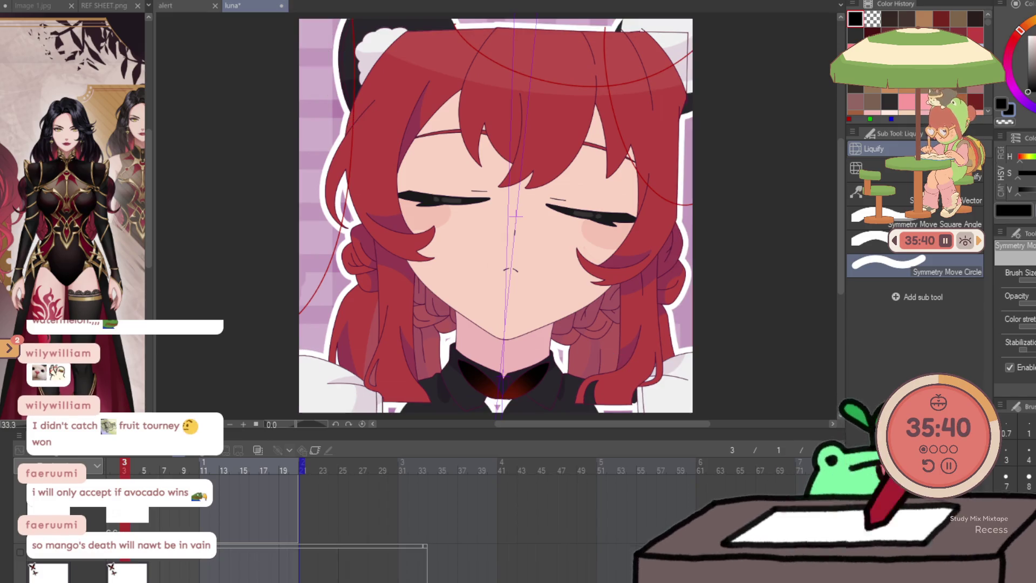
Remove the face guide line, then delete the butterflies, cat-ear decoration and spiral outlines
key(alt+bracketleft)
key(Delete)
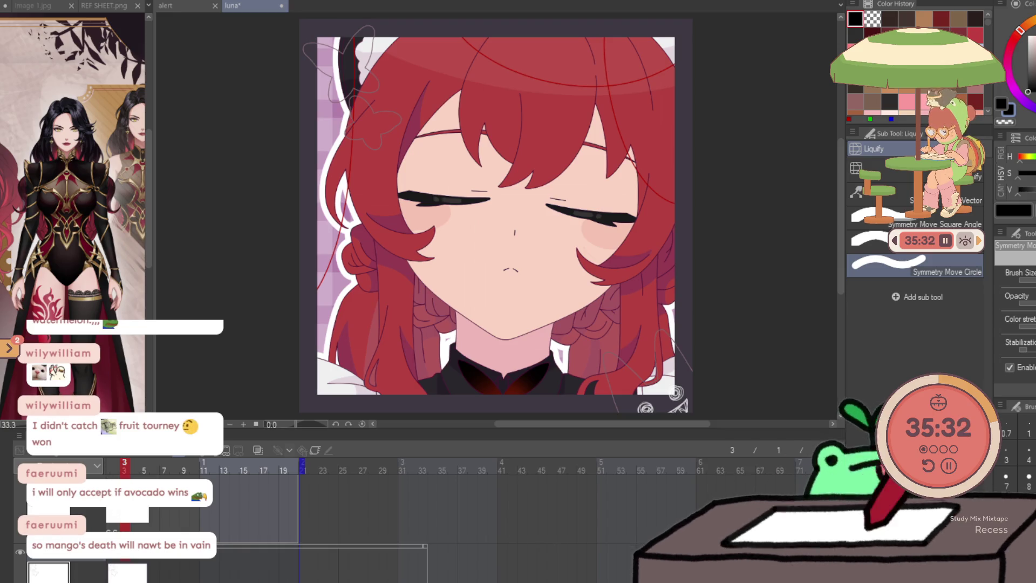
key(ctrl+d)
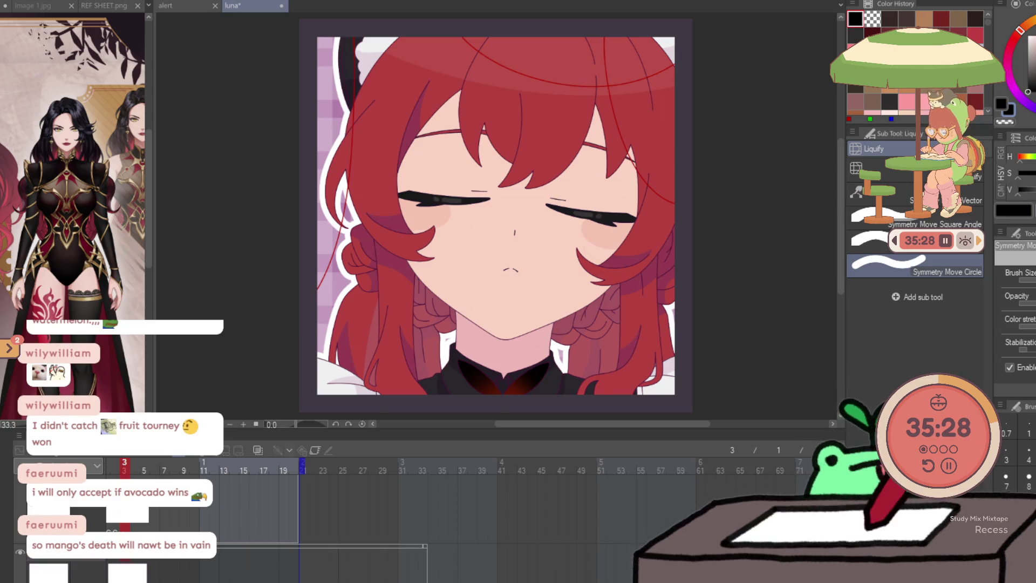
Delete the character artwork and purple plaid background, toggling undo/redo to compare the face sketch
key(Delete)
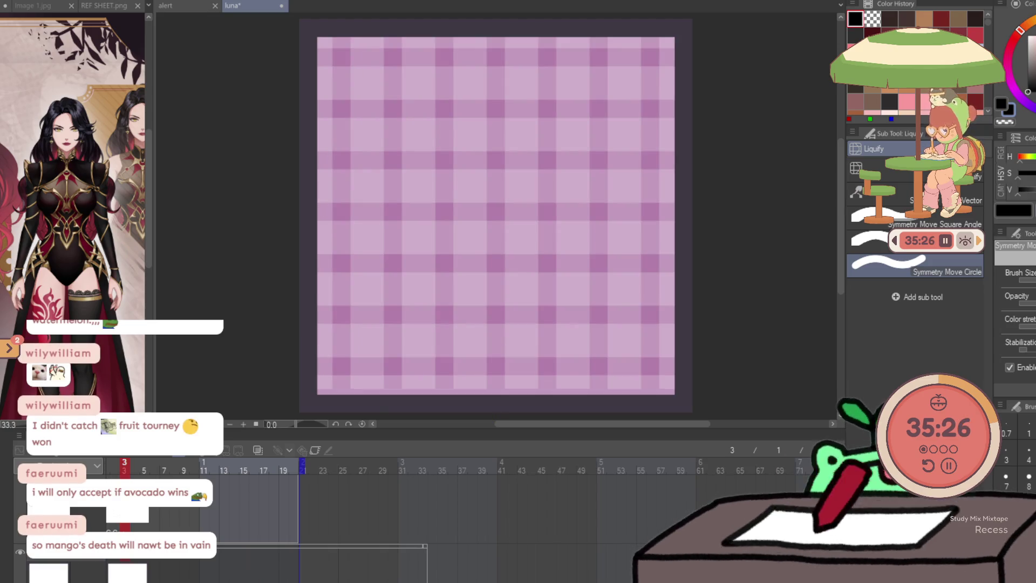
key(Delete)
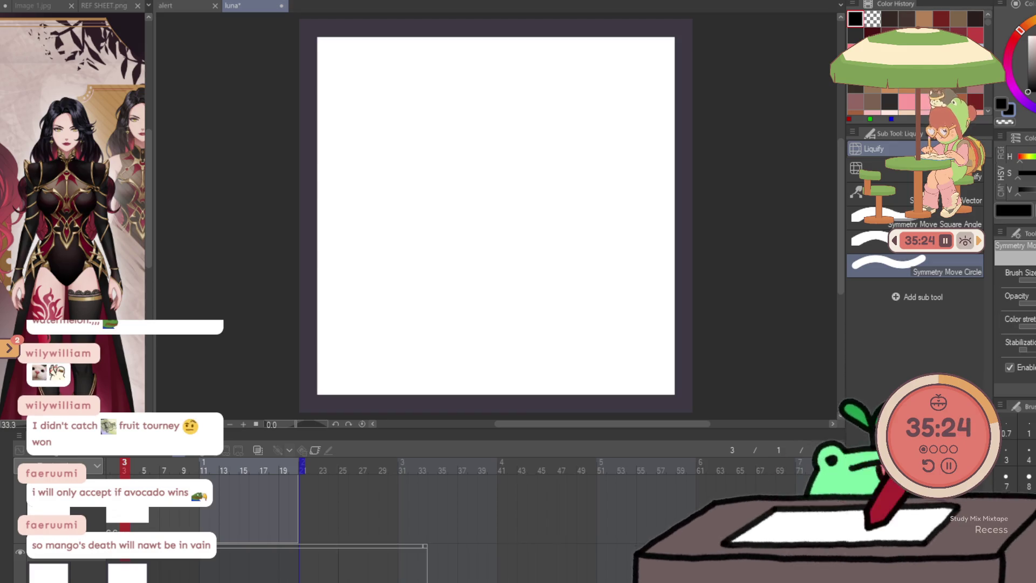
key(ctrl+z)
key(Delete)
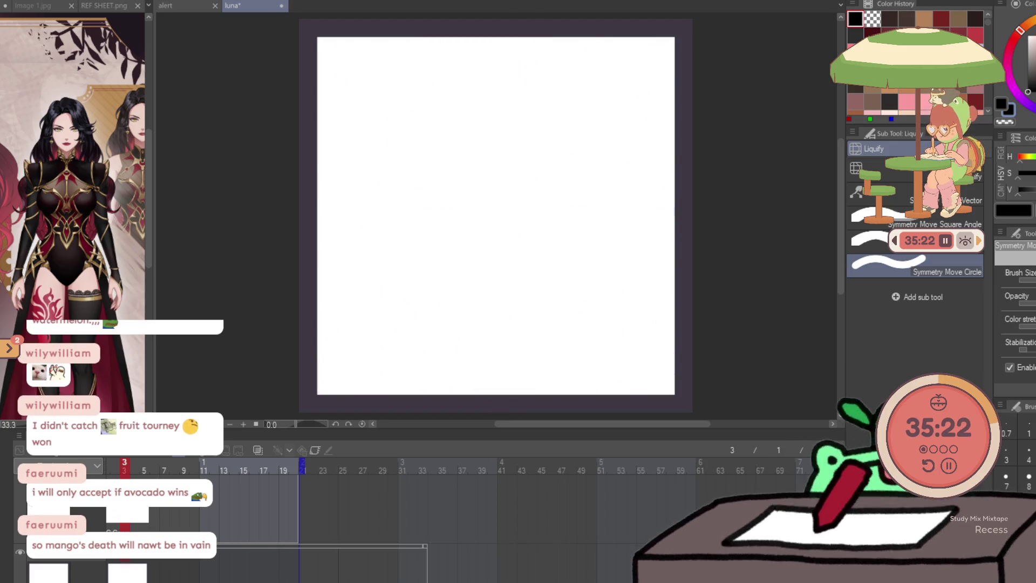
key(ctrl+z)
key(ctrl+y)
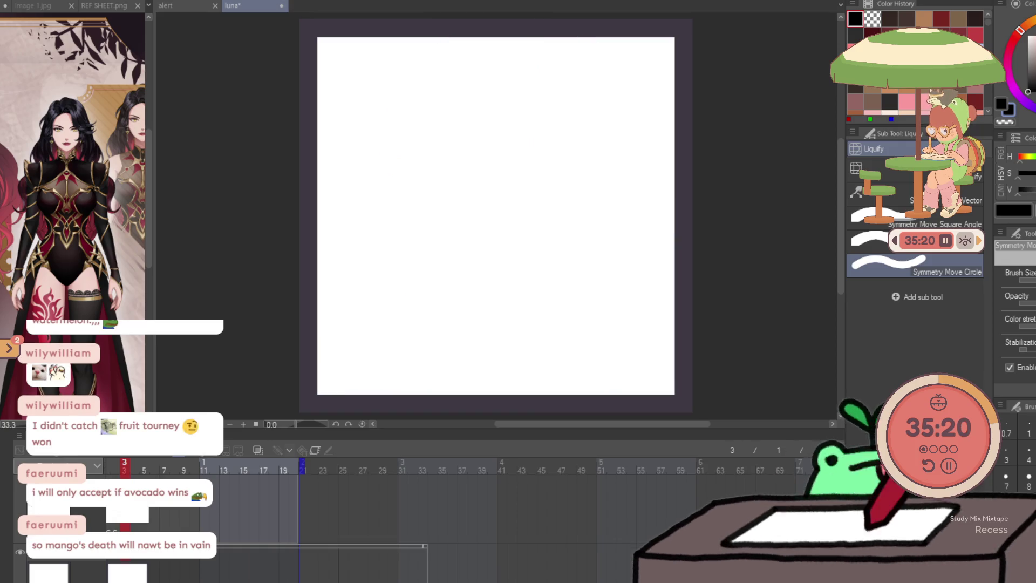
key(ctrl+z)
key(ctrl+y)
key(ctrl+z)
key(ctrl+y)
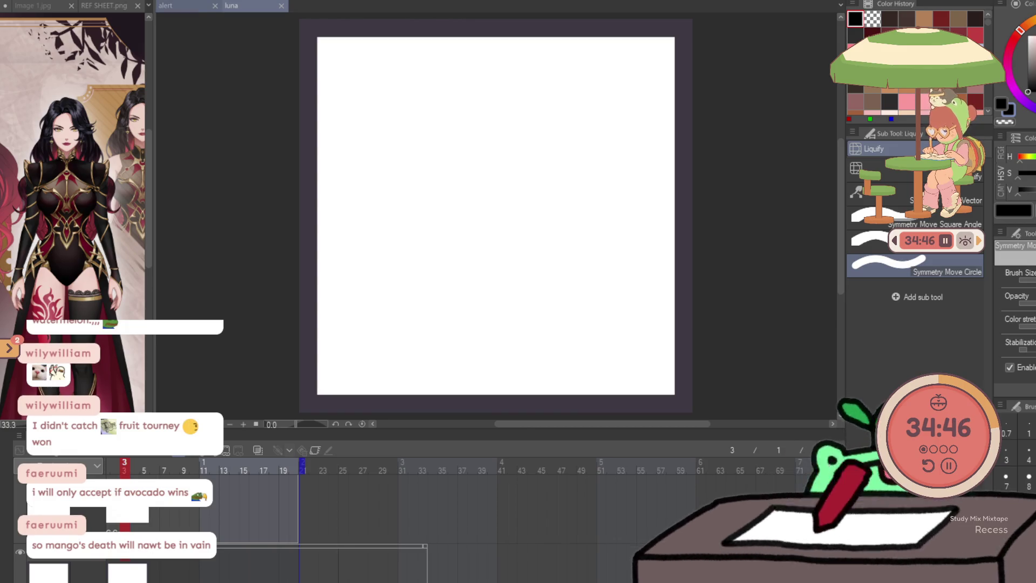
Switch back to the alert document and scroll up to view its chibi sketch
click(183, 6)
scroll(280, 236, up, 1)
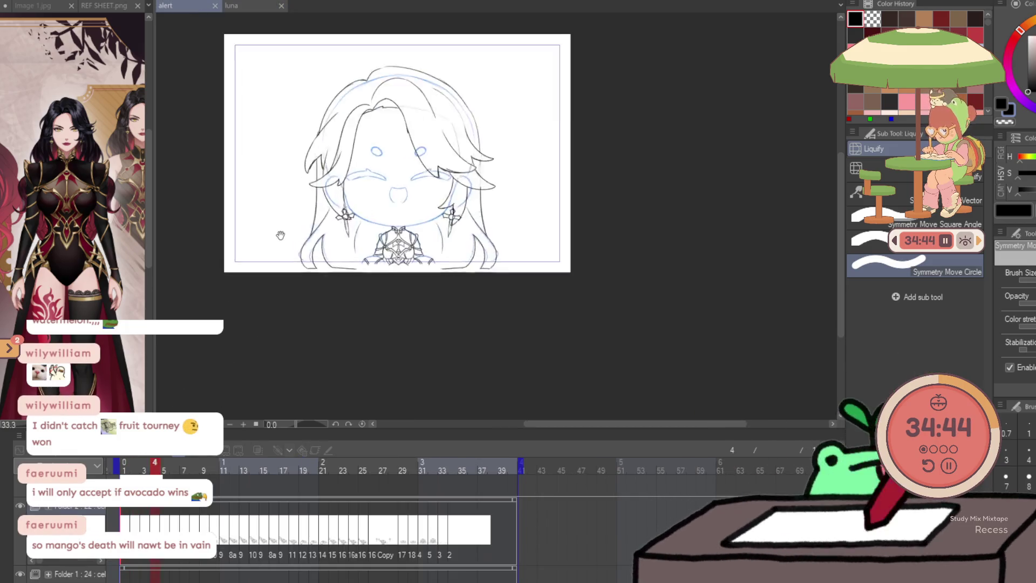
scroll(281, 236, up, 1)
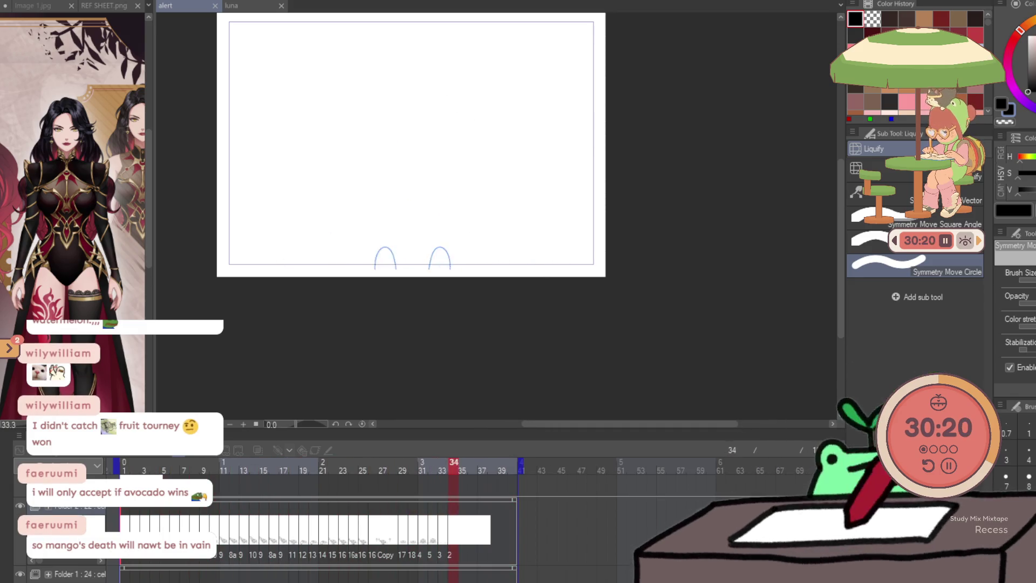
Switch to the luna canvas and undo then redo the last change
click(245, 5)
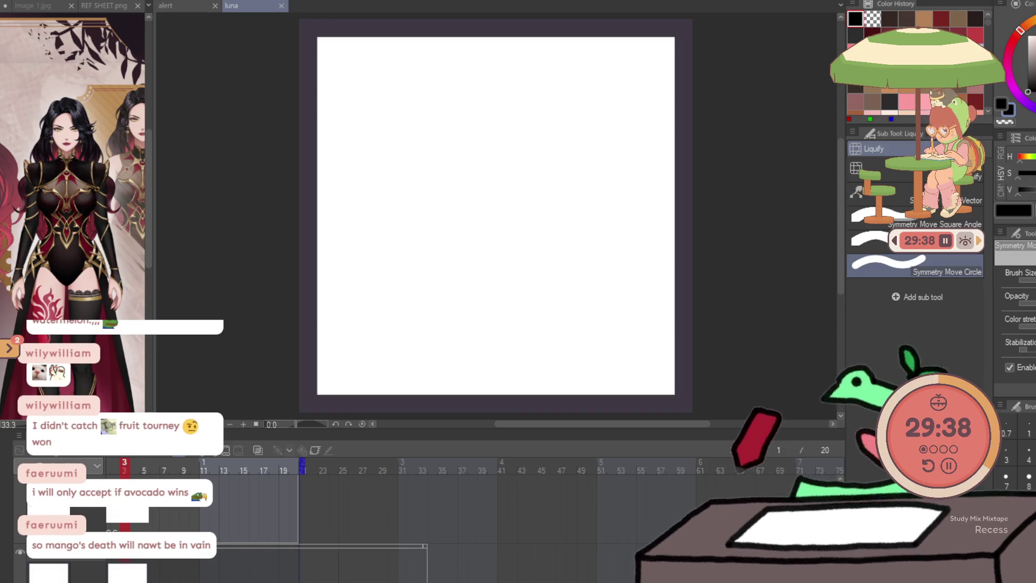
key(ctrl+z)
key(ctrl+y)
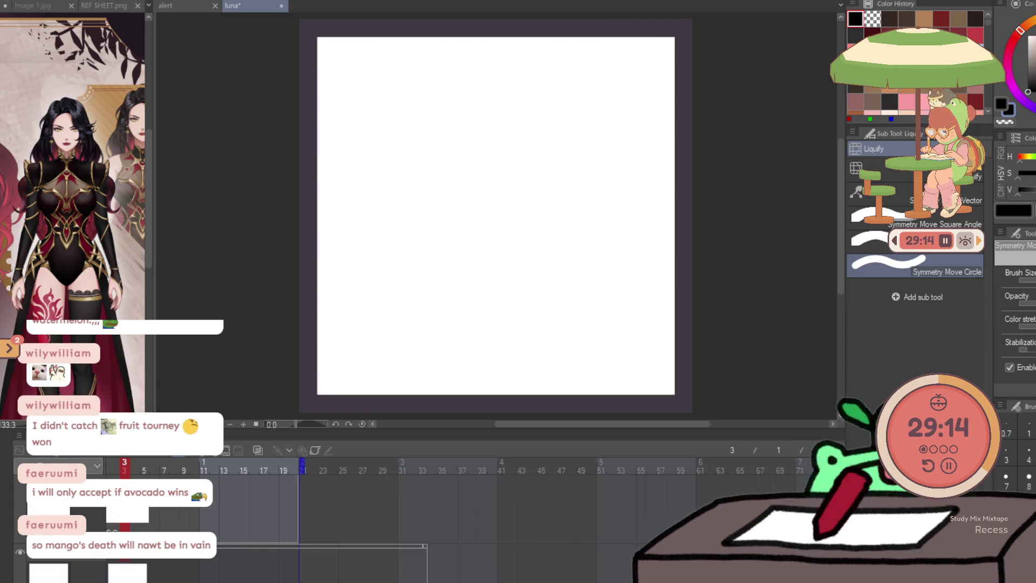
Bring up the Luna_the_Eclipse_Fox_png reference image and zoom in on it
key(ctrl+Tab)
scroll(81, 179, up, 2)
scroll(81, 179, up, 2)
scroll(81, 179, up, 2)
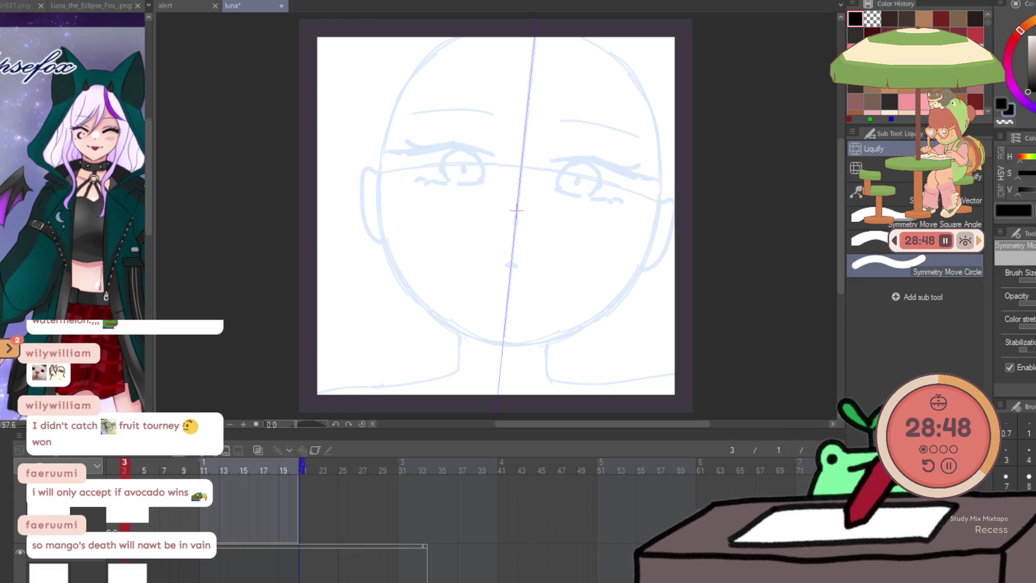
Show the luna cels in the timeline, go back to frame 1, and pick the clean 'line' pencil
click(261, 454)
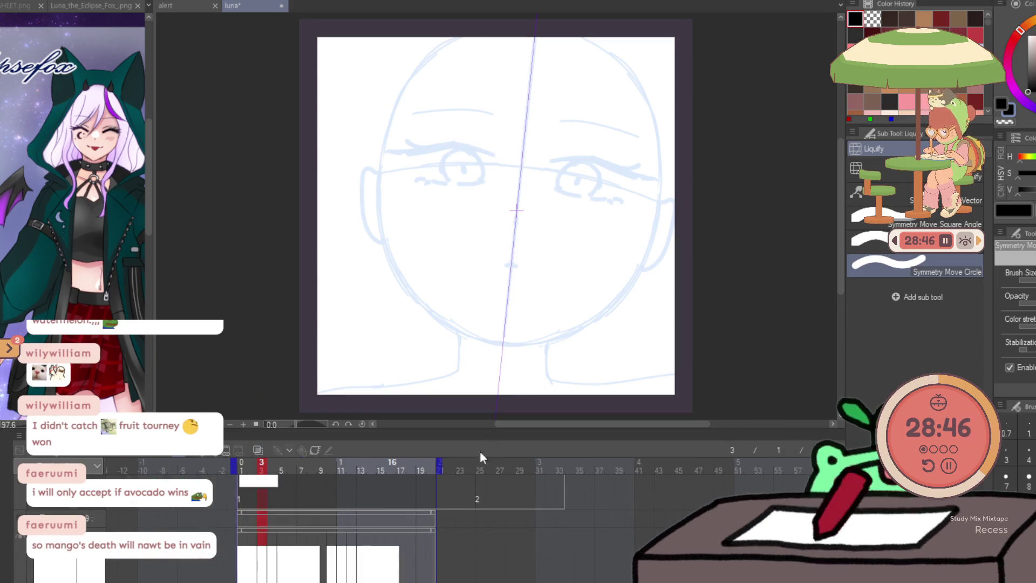
scroll(449, 511, down, 2)
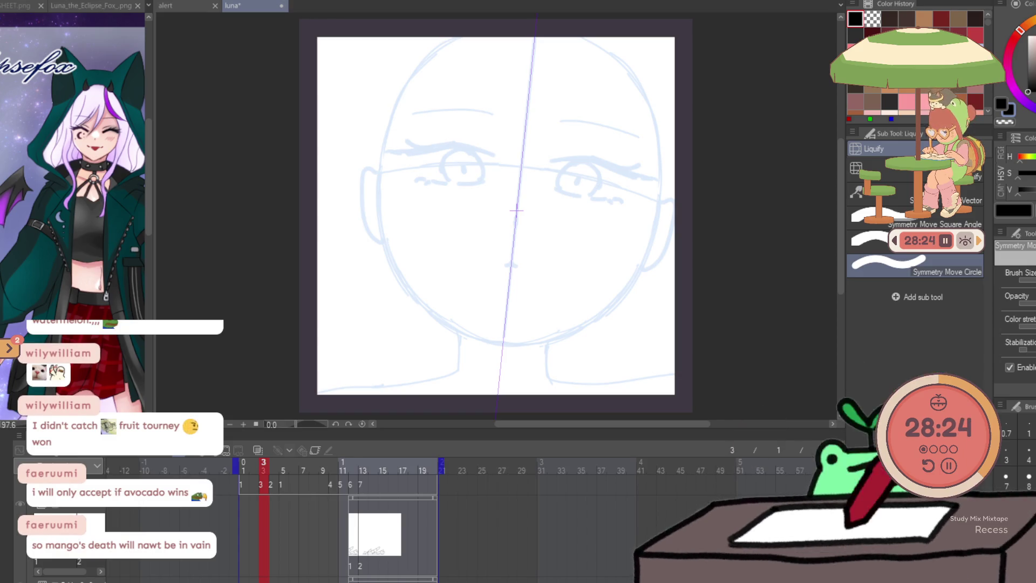
click(244, 470)
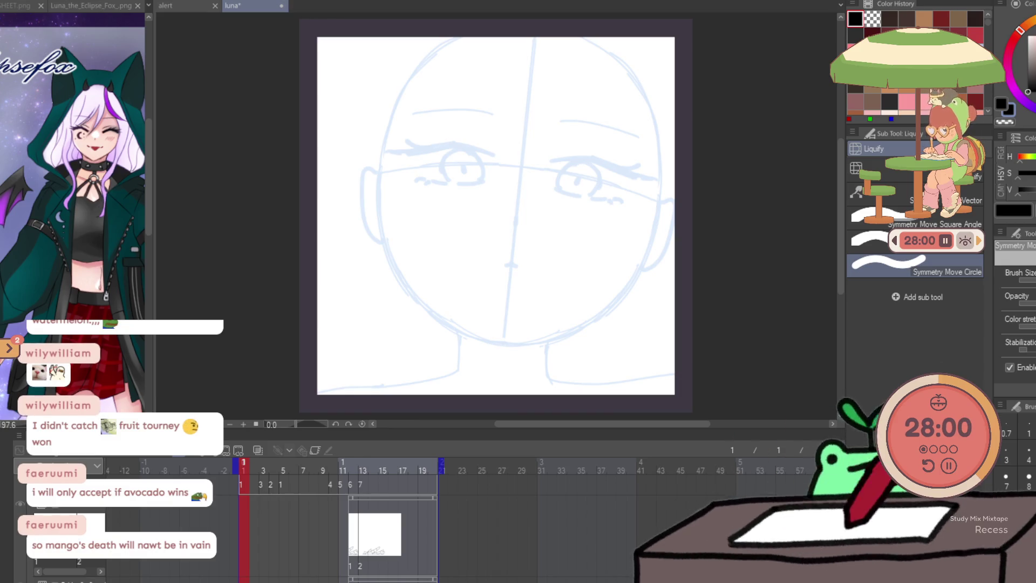
key(p)
click(907, 336)
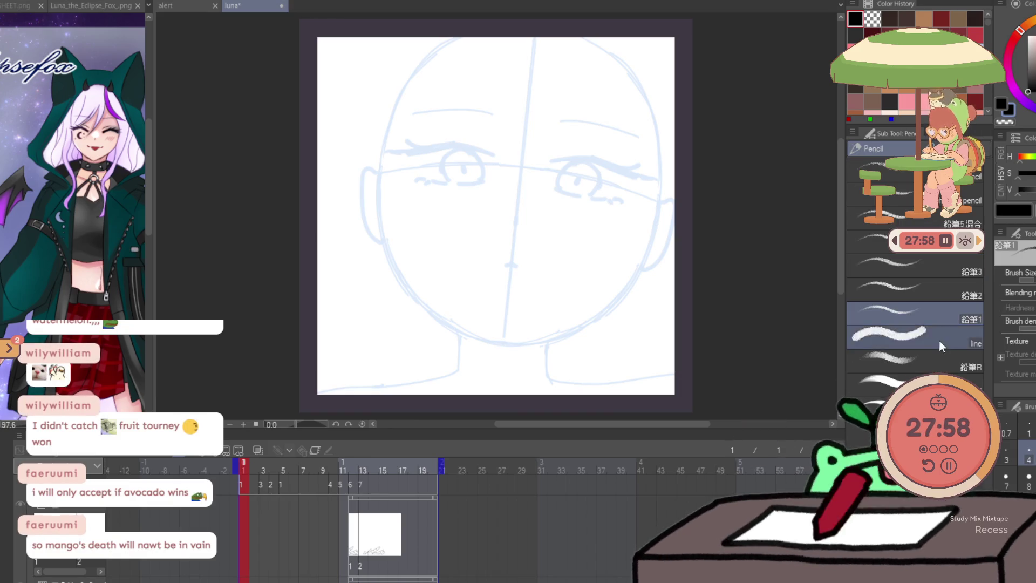
drag(448, 37, 379, 199)
drag(397, 107, 412, 300)
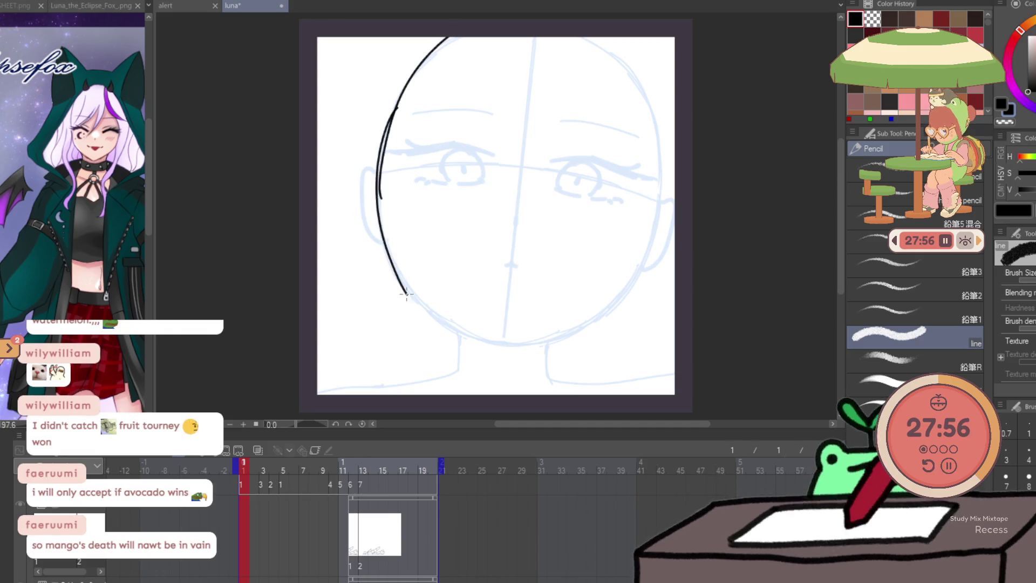
key(ctrl+z)
key(ctrl+z)
drag(448, 36, 411, 299)
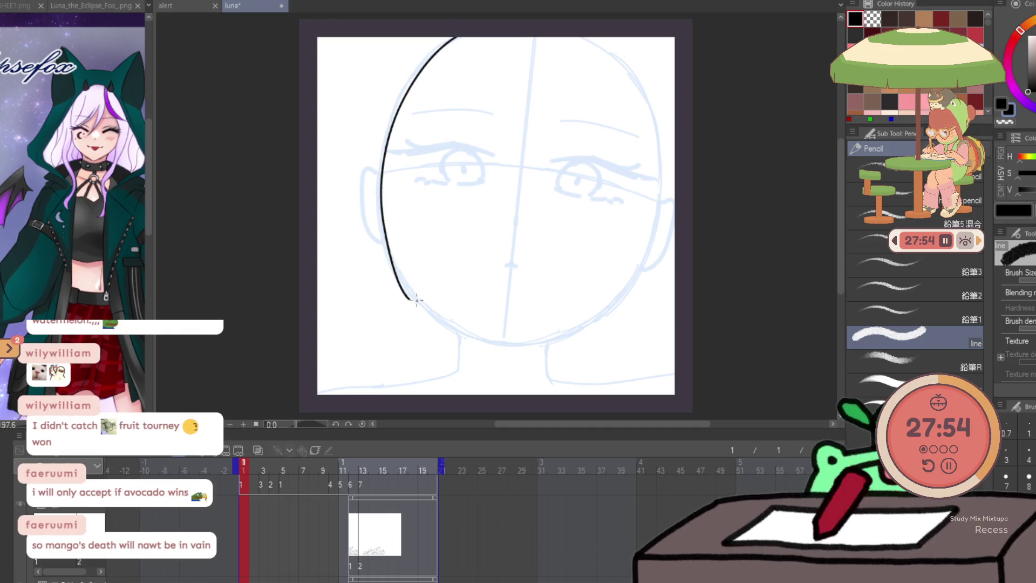
key(ctrl+z)
drag(448, 36, 378, 211)
key(ctrl+z)
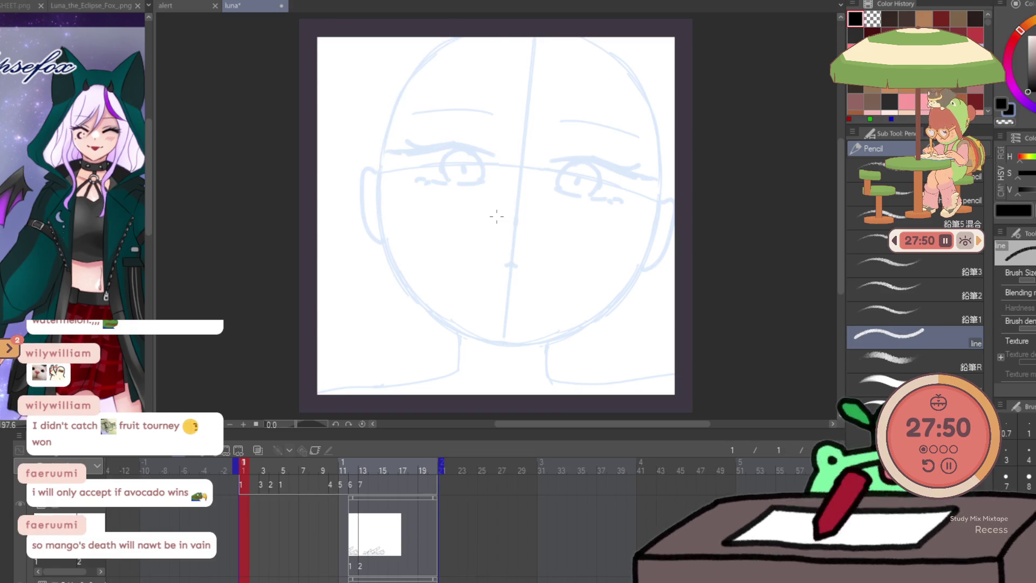
drag(450, 35, 374, 156)
key(ctrl+z)
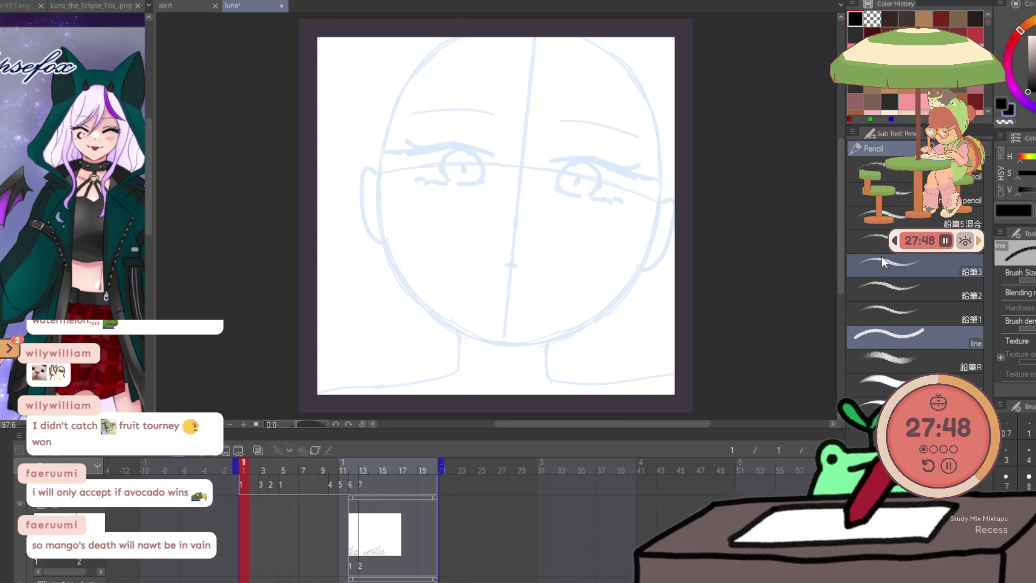
drag(456, 42, 391, 125)
key(ctrl+z)
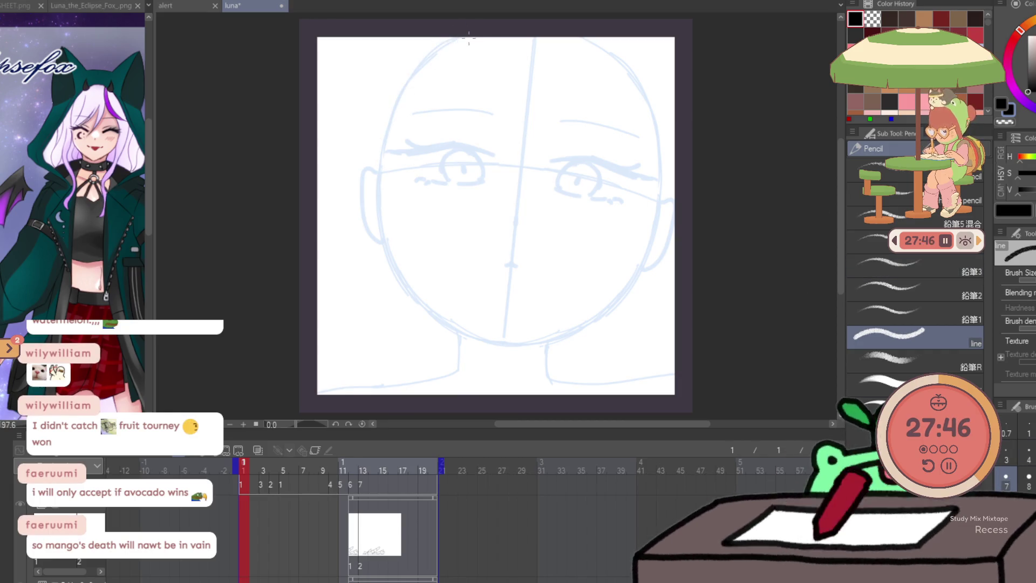
mouse_move(376, 213)
mouse_down()
mouse_move(453, 35)
mouse_move(384, 124)
mouse_up()
key(ctrl+z)
key(ctrl+z)
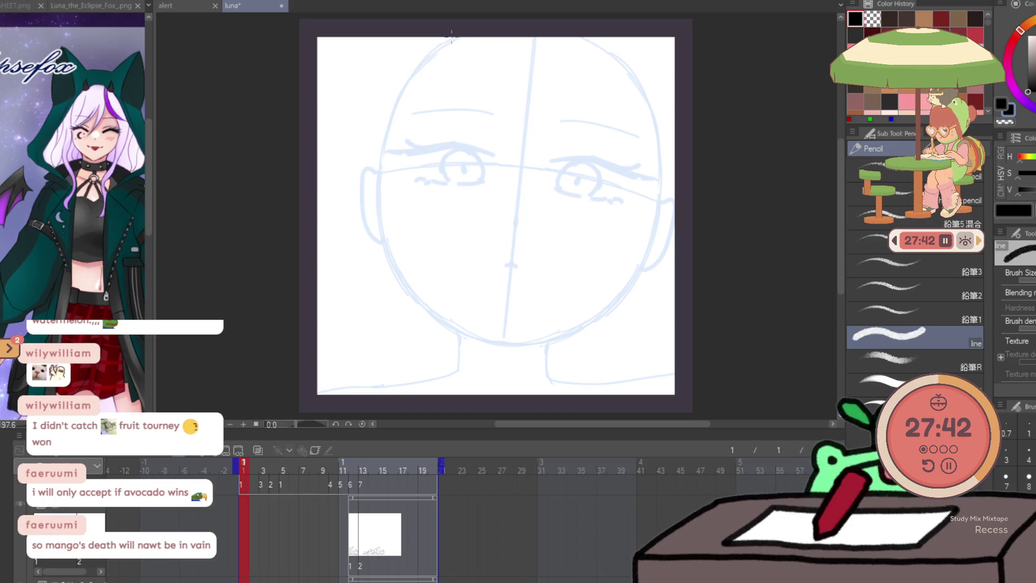
key(ctrl+z)
mouse_move(452, 36)
mouse_down()
mouse_move(386, 142)
mouse_move(378, 224)
mouse_up()
key(ctrl+z)
mouse_move(386, 141)
mouse_down()
mouse_move(434, 318)
mouse_move(554, 334)
mouse_up()
key(ctrl+z)
drag(418, 311, 510, 342)
key(ctrl+z)
mouse_move(435, 318)
mouse_down()
mouse_move(573, 335)
mouse_move(626, 299)
mouse_move(646, 262)
mouse_up()
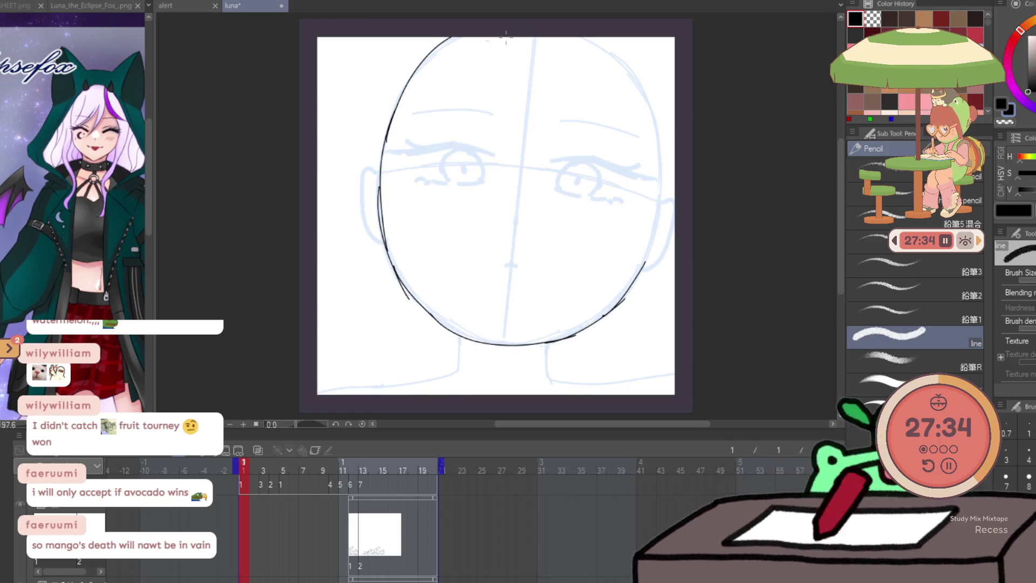
key(ctrl+z)
mouse_move(593, 37)
mouse_down()
mouse_move(635, 69)
mouse_move(662, 202)
mouse_up()
drag(643, 267, 662, 189)
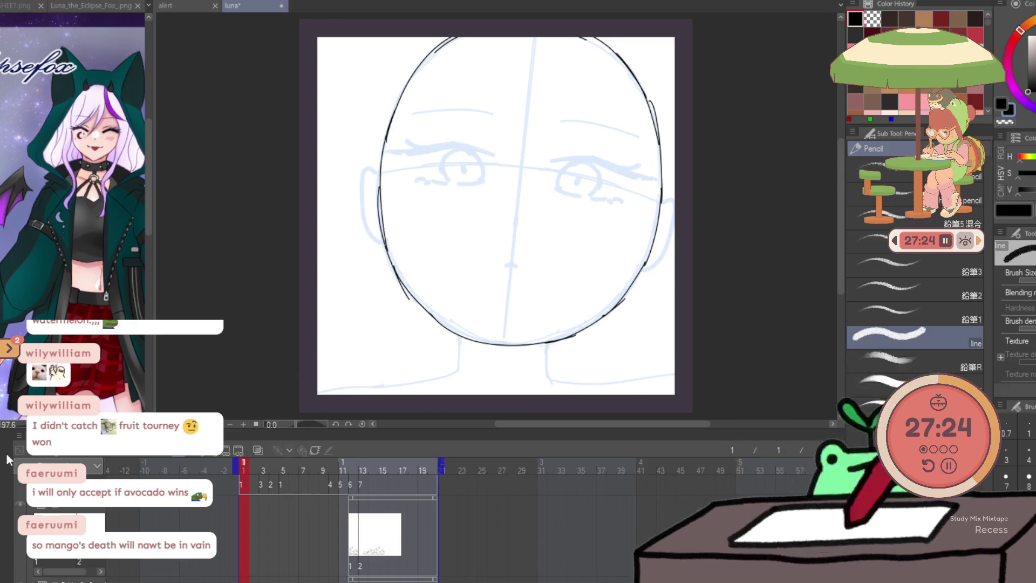
key(Delete)
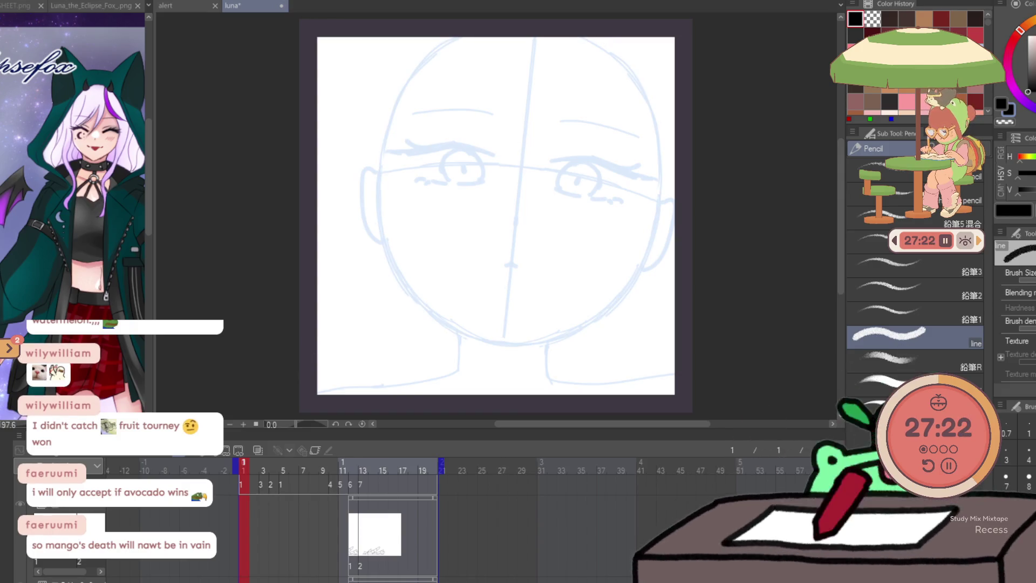
key(u)
click(862, 338)
Place a symmetrical ruler down the face centre and pencil a mirrored head outline
click(862, 339)
drag(521, 162, 508, 297)
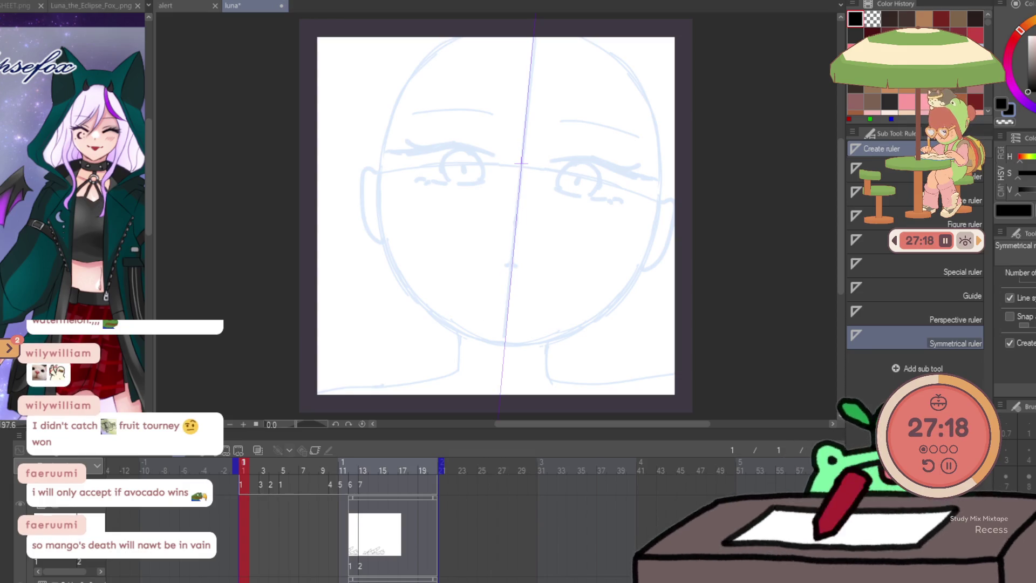
key(p)
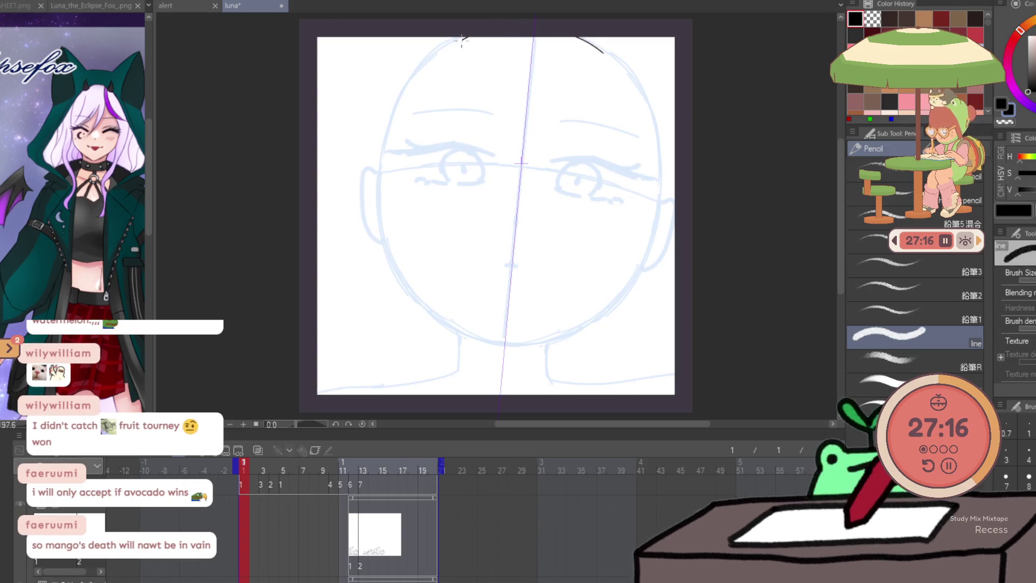
mouse_move(406, 91)
mouse_down()
mouse_move(459, 37)
mouse_move(425, 299)
mouse_move(507, 343)
mouse_up()
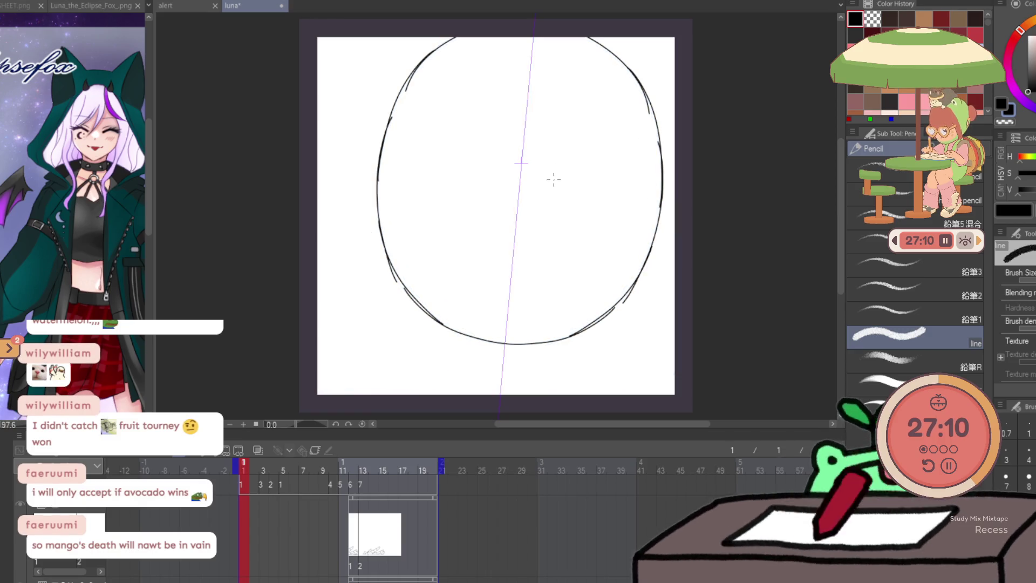
Transform the head outline, rotating it counter-clockwise and shifting it left
key(ctrl+t)
drag(672, 99, 646, 65)
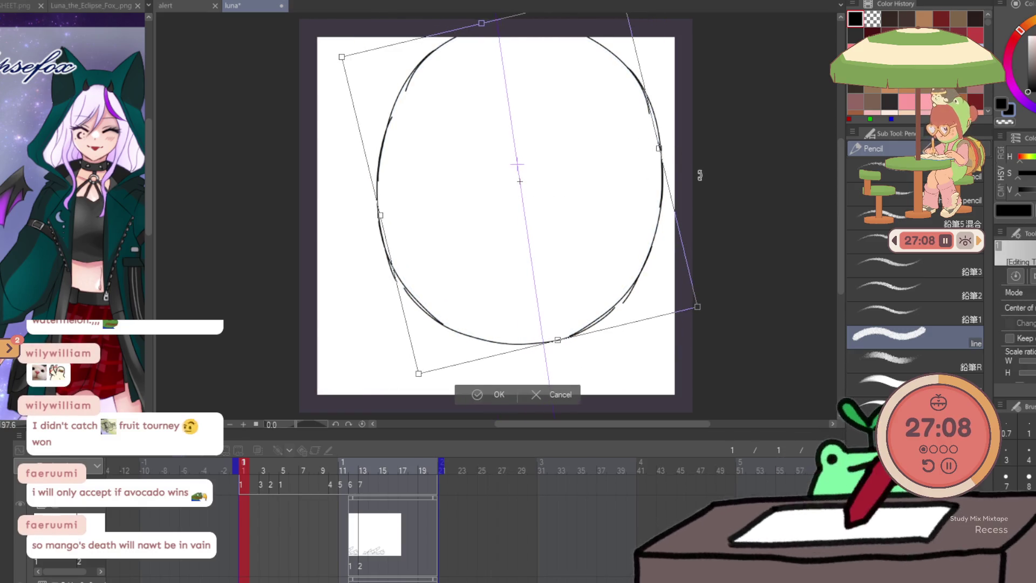
mouse_move(637, 251)
mouse_down()
mouse_move(608, 259)
mouse_move(712, 269)
mouse_move(711, 279)
mouse_up()
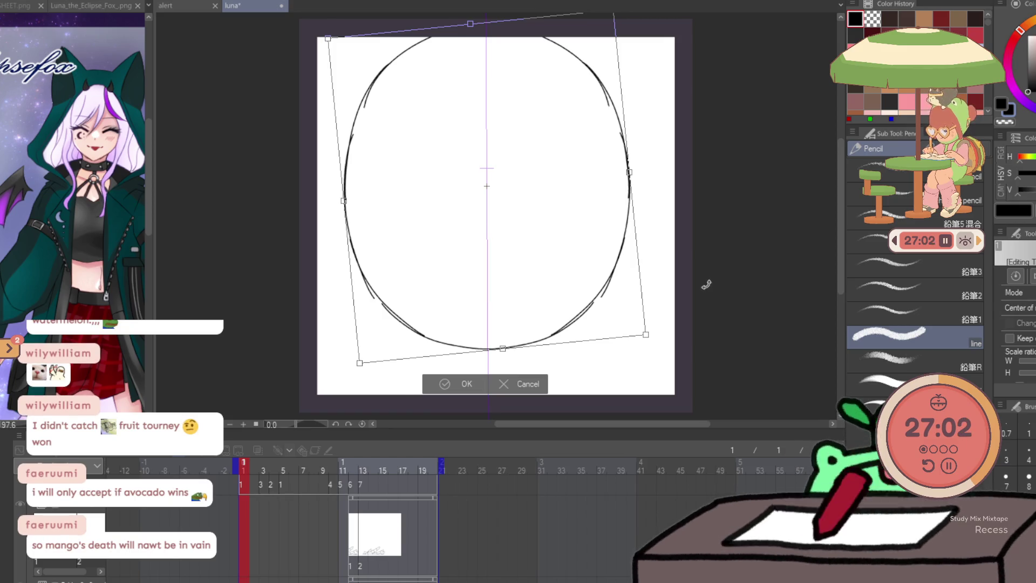
drag(707, 285, 708, 254)
Commit the head tilt and sketch both upper eyelids with lash strokes
click(584, 274)
key(Return)
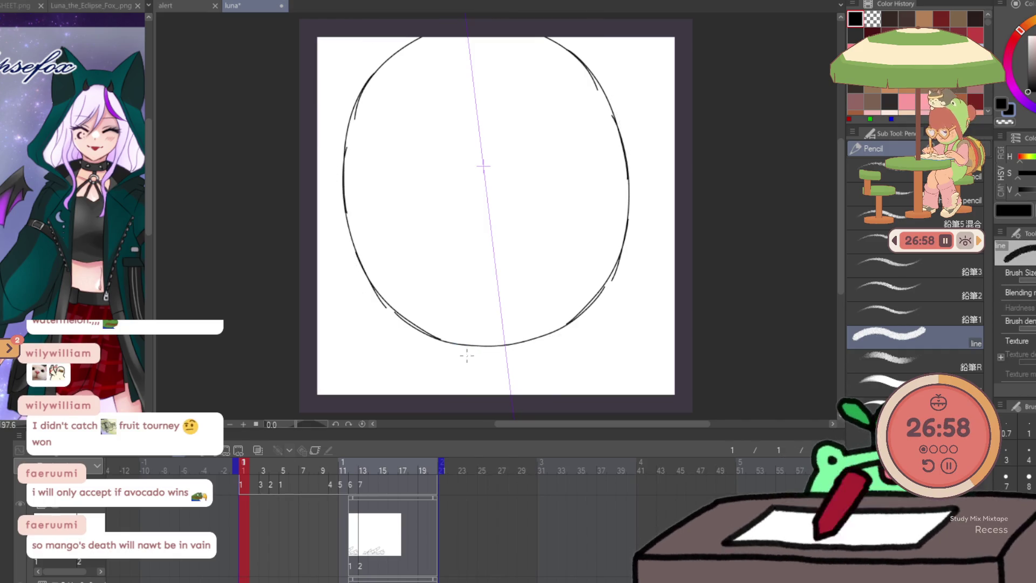
drag(427, 176, 451, 184)
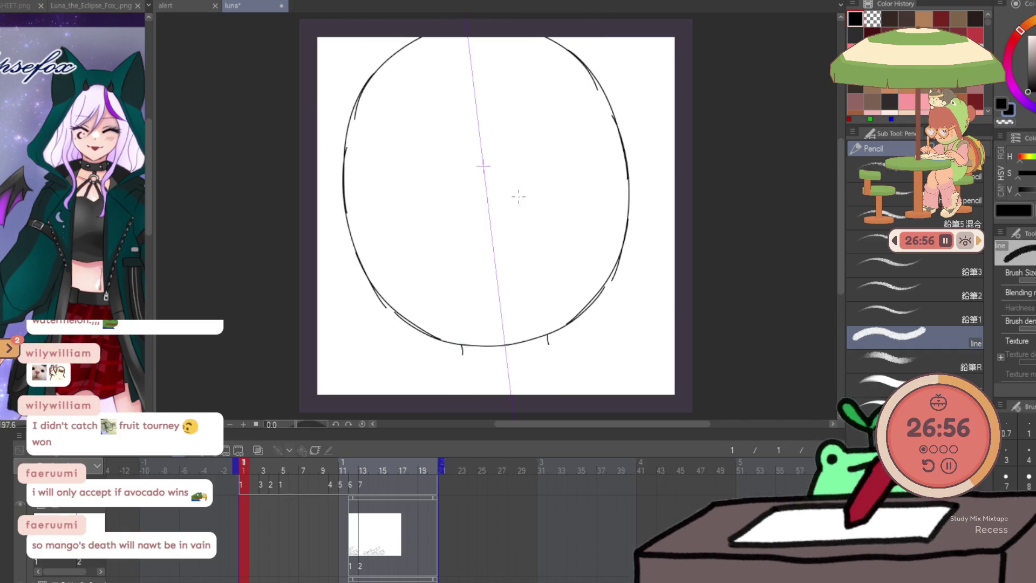
mouse_move(541, 163)
mouse_down()
mouse_move(519, 176)
mouse_move(576, 163)
mouse_up()
drag(404, 181, 392, 185)
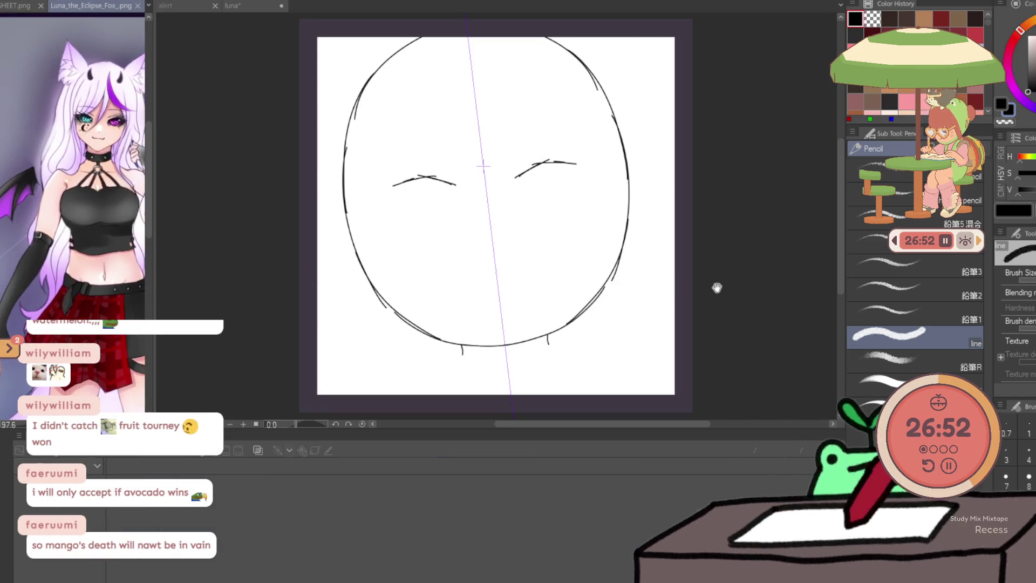
drag(431, 177, 370, 190)
drag(546, 161, 618, 158)
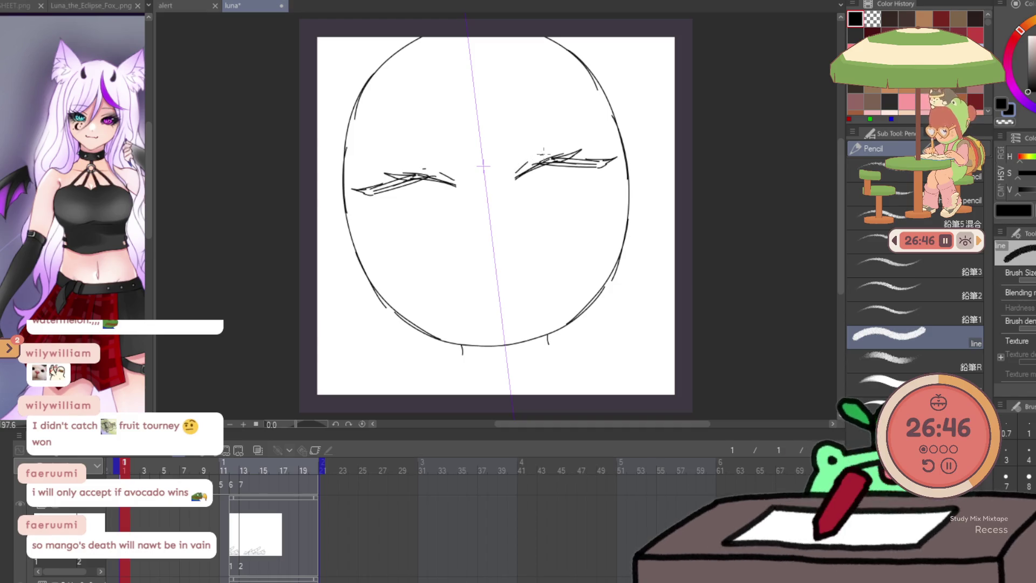
Draw the lower eyelid lines and add eyebrows above both eyes, discarding the first iris arcs
drag(432, 216, 453, 211)
drag(523, 203, 546, 204)
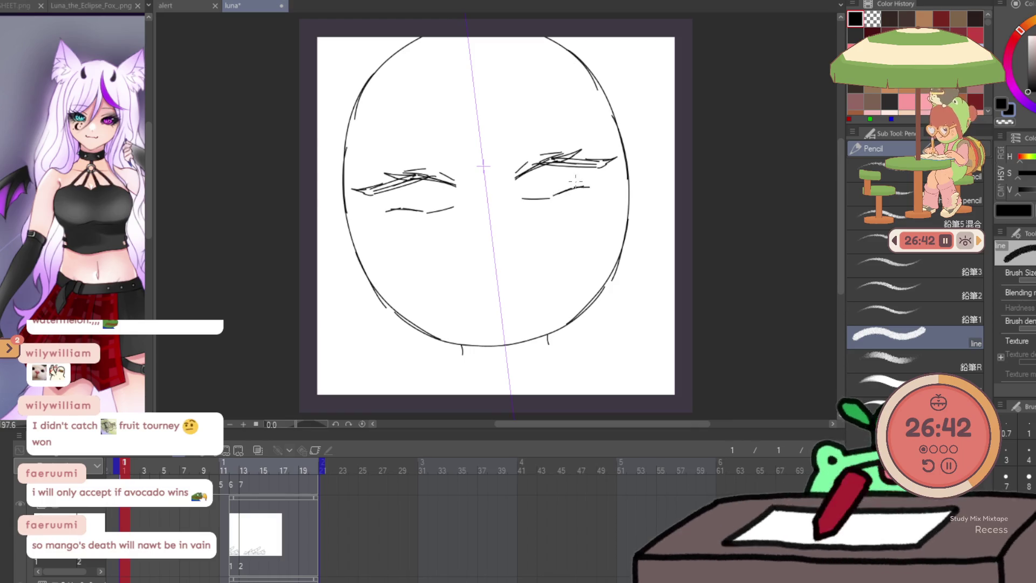
drag(439, 182, 447, 207)
drag(531, 171, 530, 199)
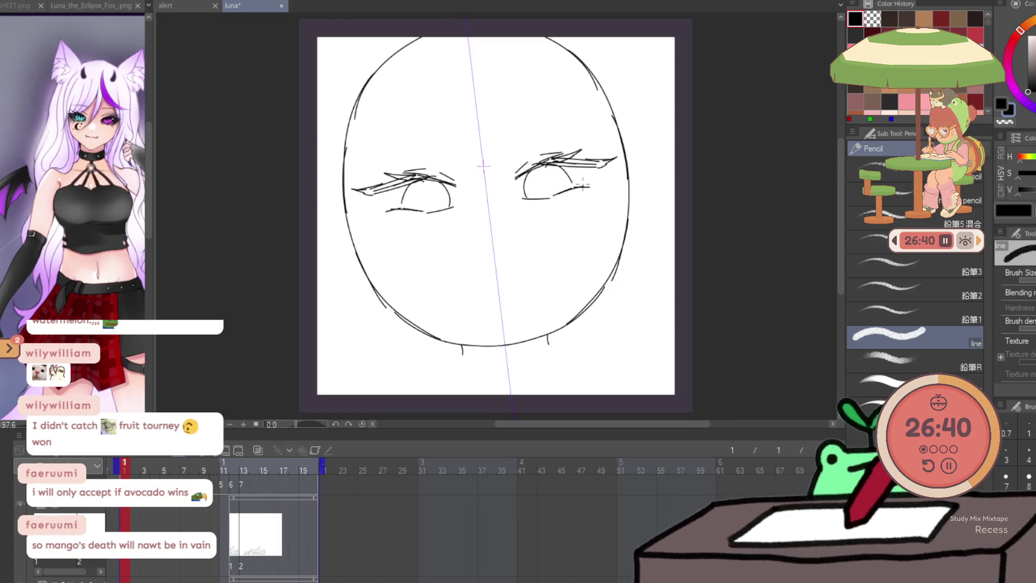
key(ctrl+z)
key(ctrl+z)
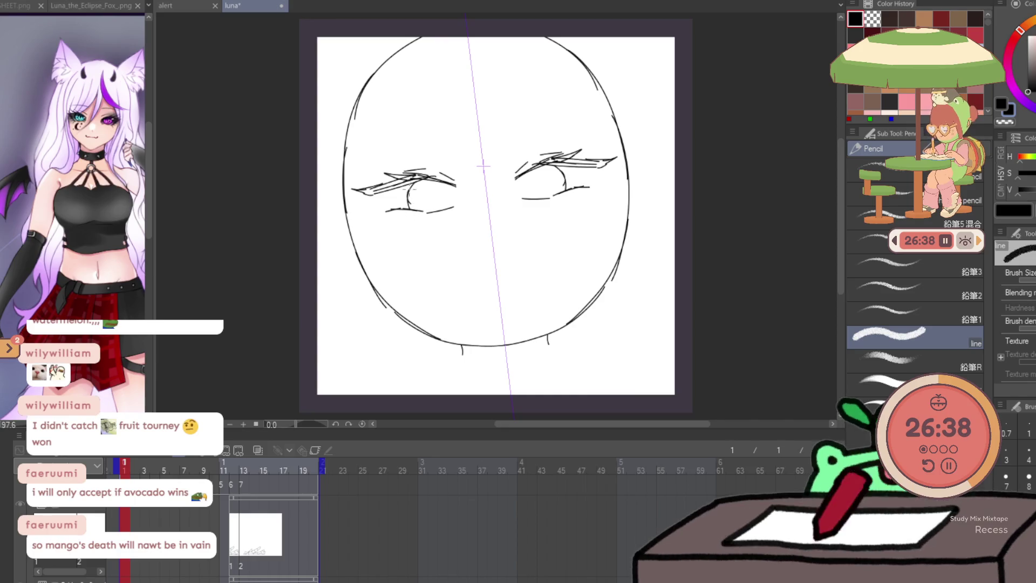
drag(371, 151, 453, 145)
drag(508, 139, 590, 126)
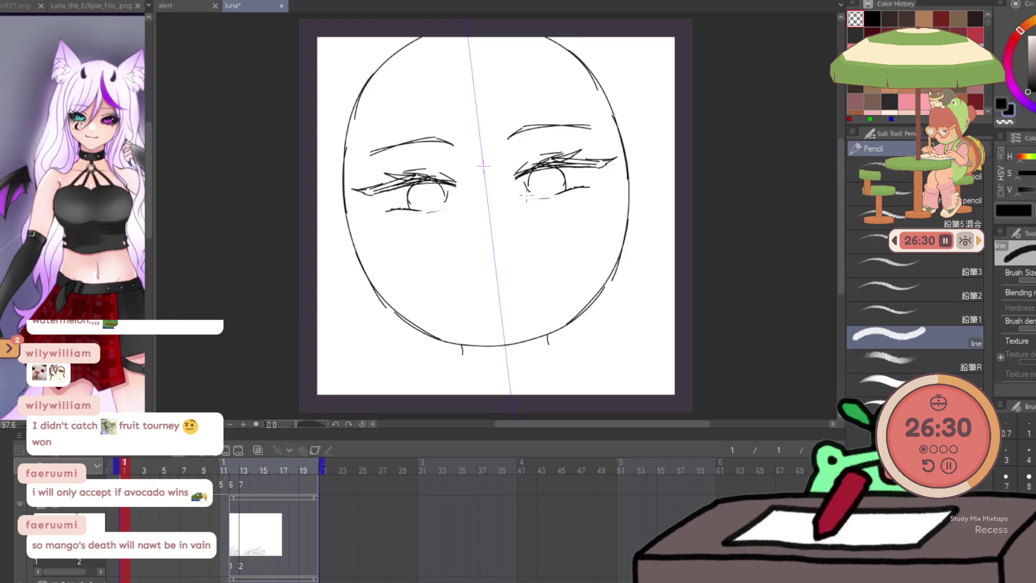
Redraw the iris and lower eye edge, then sketch the nose mark and tongue-out mouth
drag(521, 198, 561, 192)
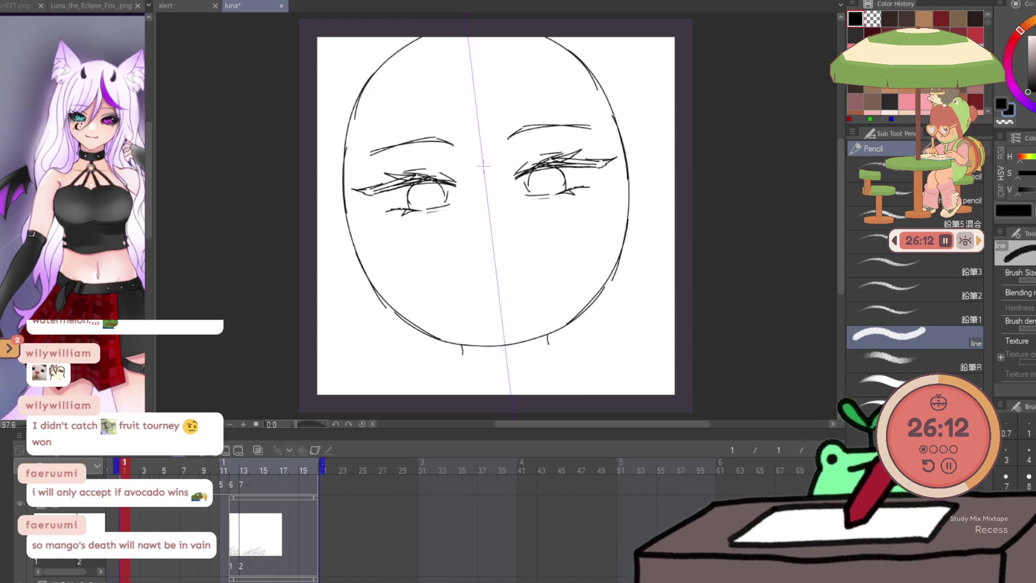
drag(471, 269, 513, 266)
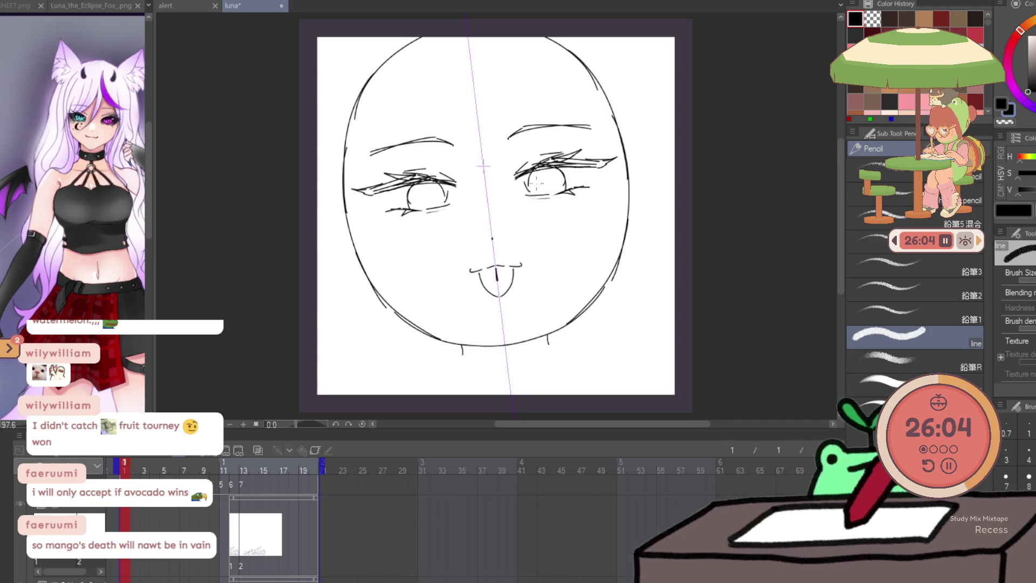
click(101, 172)
scroll(101, 172, up, 3)
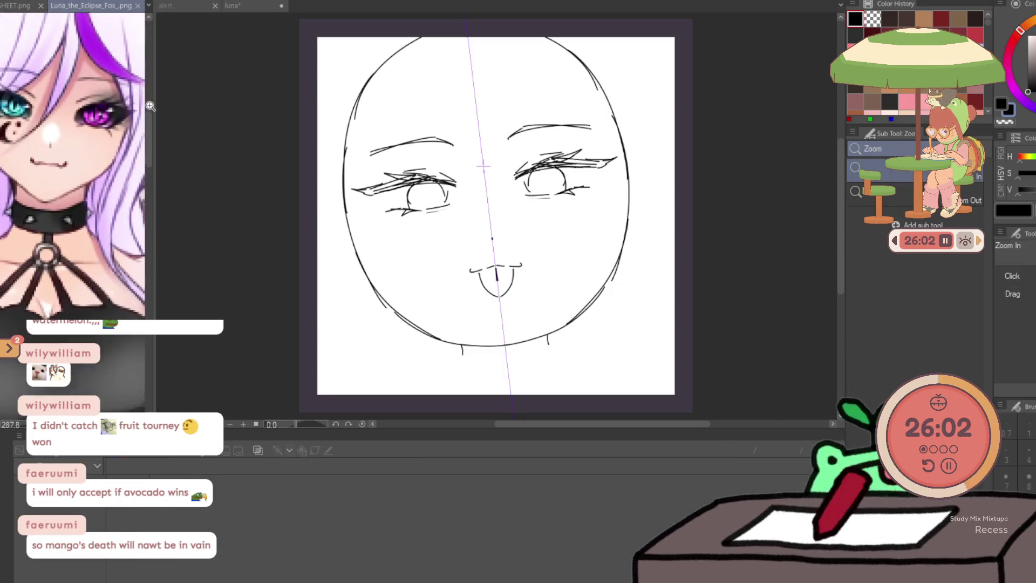
Draw pupils in both eyes, checking against the Luna fox reference image
scroll(100, 172, down, 2)
scroll(100, 172, up, 2)
click(533, 173)
drag(427, 192, 428, 203)
drag(544, 177, 545, 188)
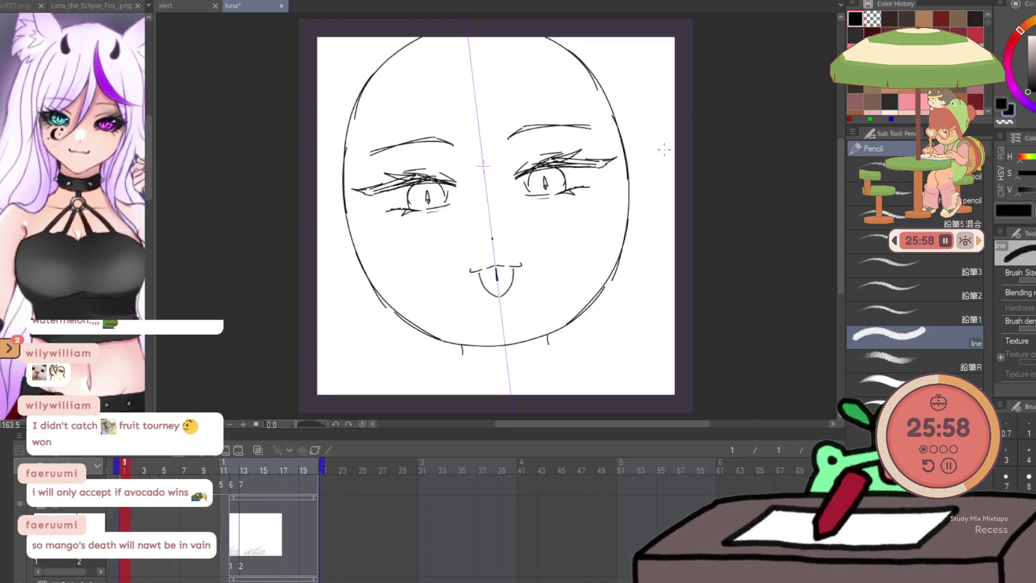
click(81, 216)
scroll(81, 216, down, 2)
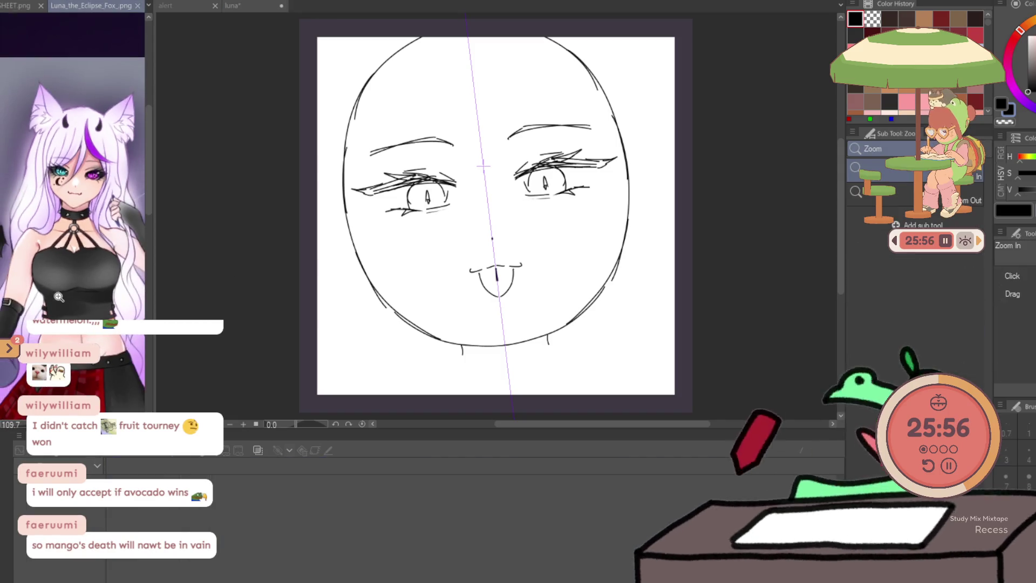
click(628, 60)
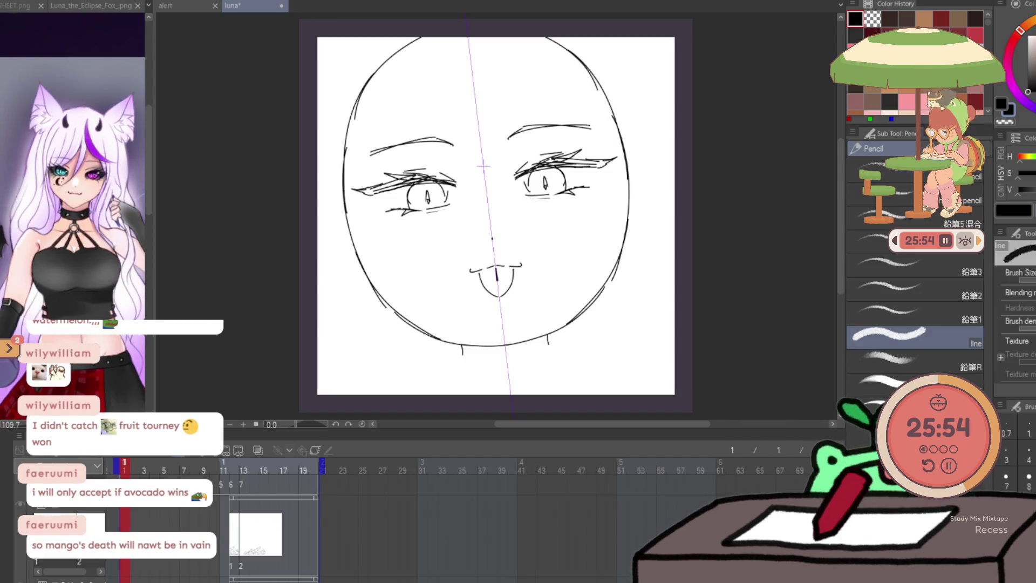
Try freehand selections around the mouth area, then clear them
key(m)
drag(505, 214, 506, 216)
click(506, 214)
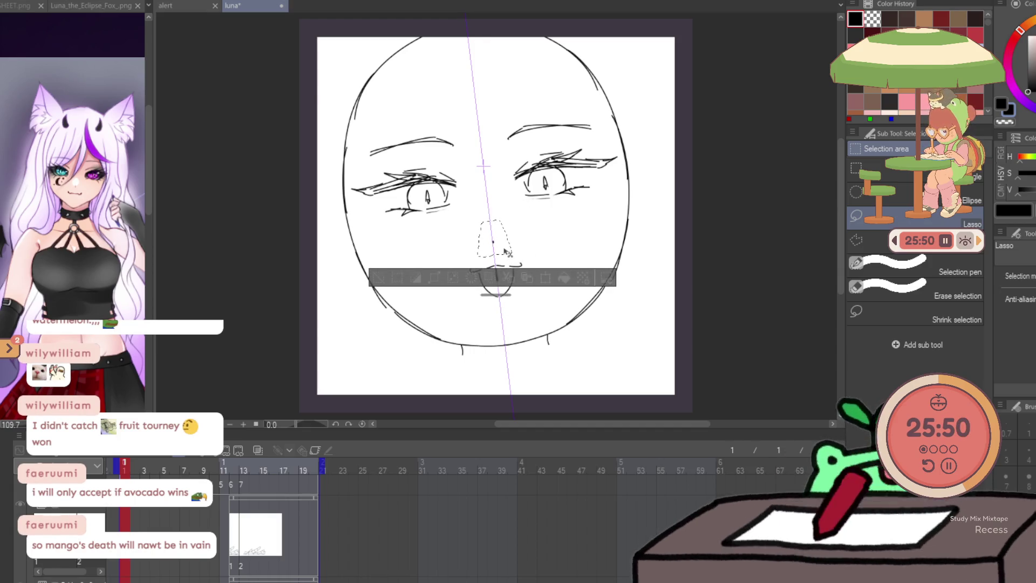
click(493, 244)
drag(532, 321, 485, 327)
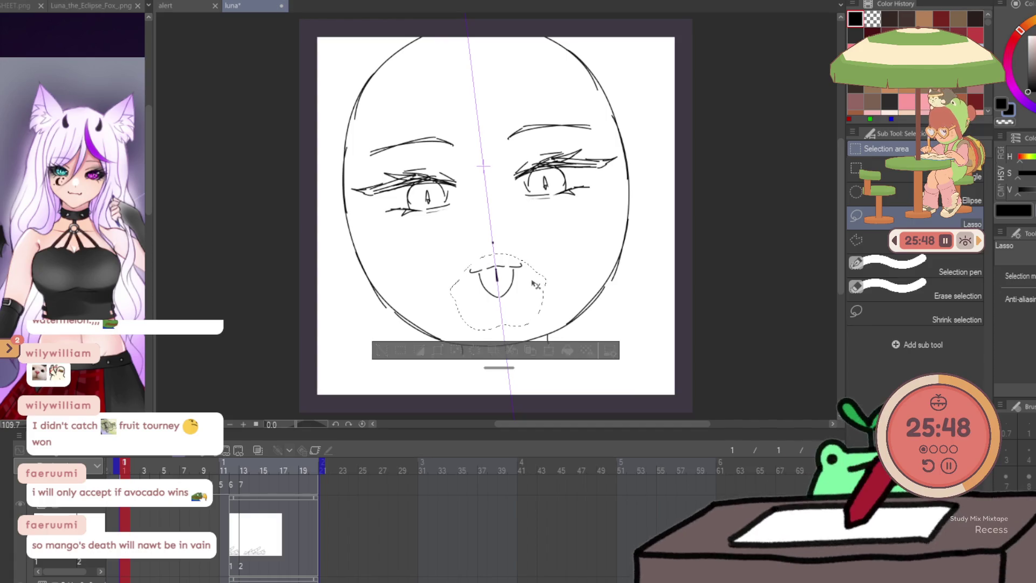
click(536, 287)
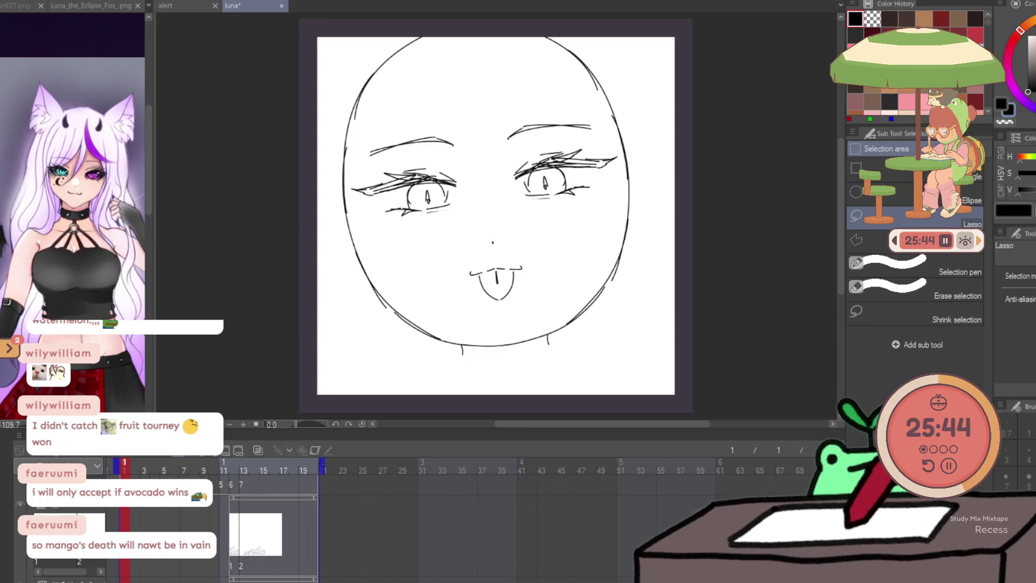
Pencil the left and right sides of the neck, redoing the strokes until they fit
key(p)
drag(455, 371, 457, 371)
drag(442, 340, 317, 335)
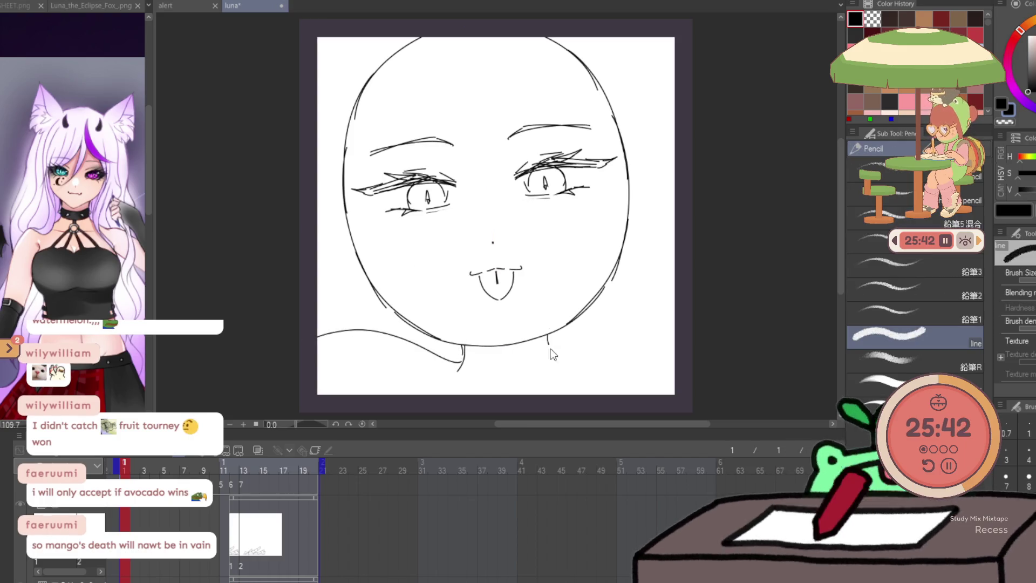
key(ctrl+z)
drag(547, 345, 542, 373)
drag(463, 348, 458, 373)
key(ctrl+z)
key(ctrl+z)
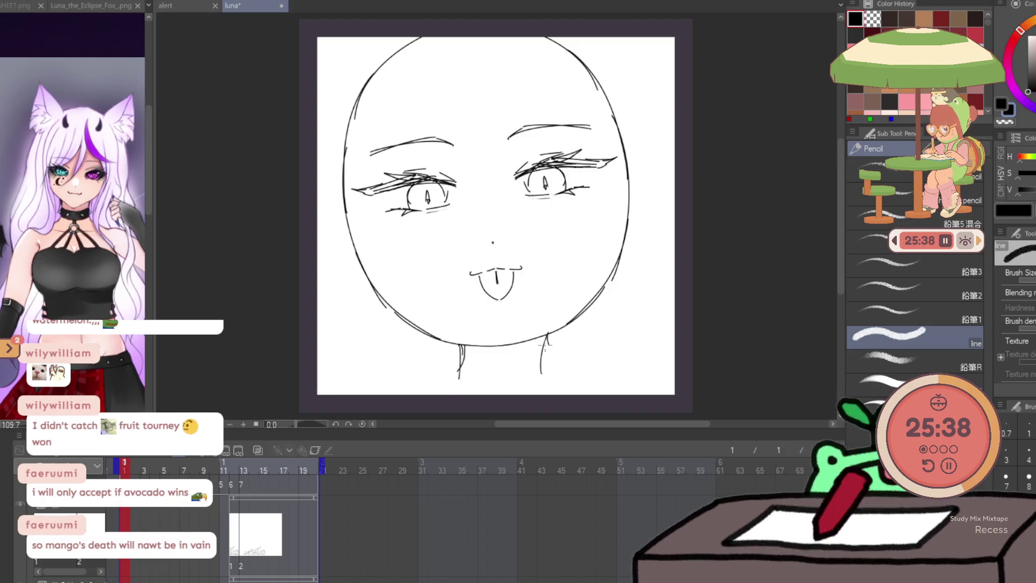
drag(551, 335, 543, 373)
Extend the left shoulder line and draw the right shoulder line out to the canvas edges
drag(362, 339, 318, 329)
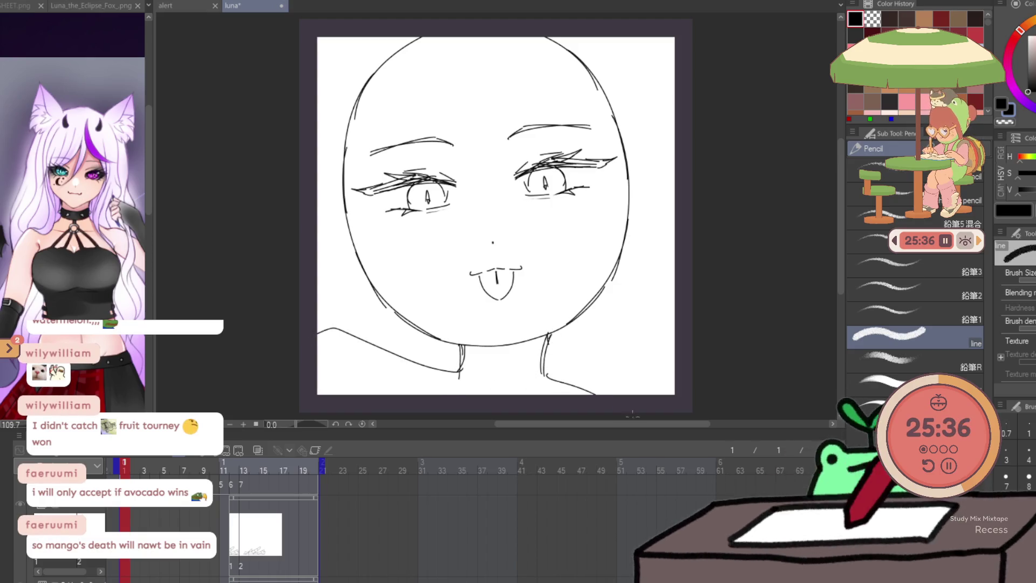
drag(554, 375, 669, 394)
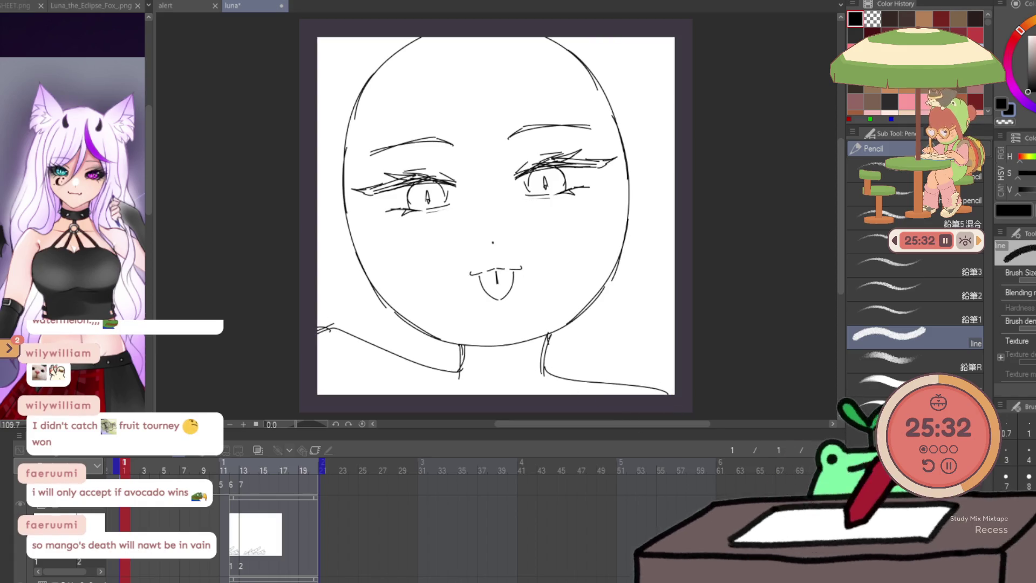
key(j)
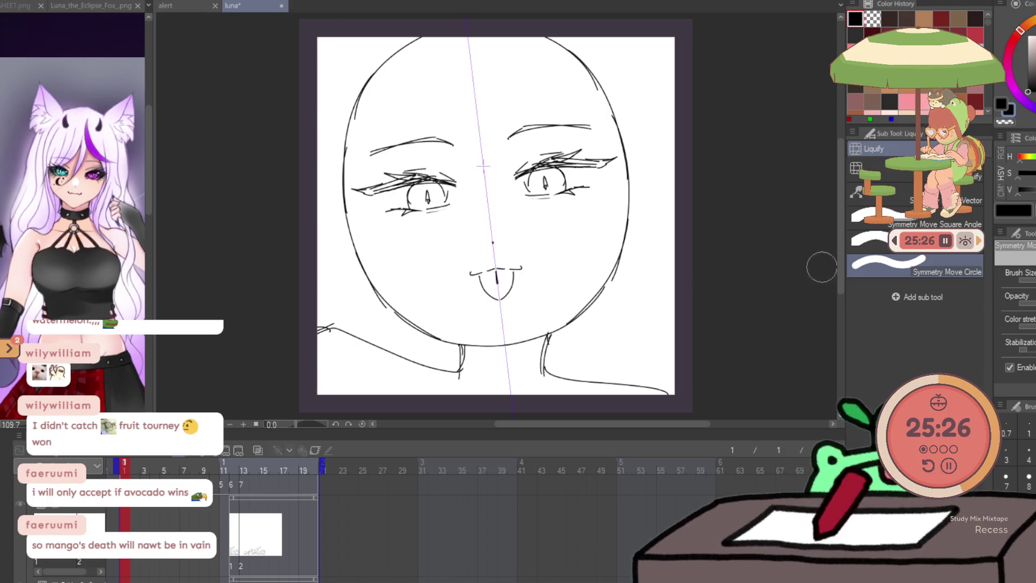
click(863, 169)
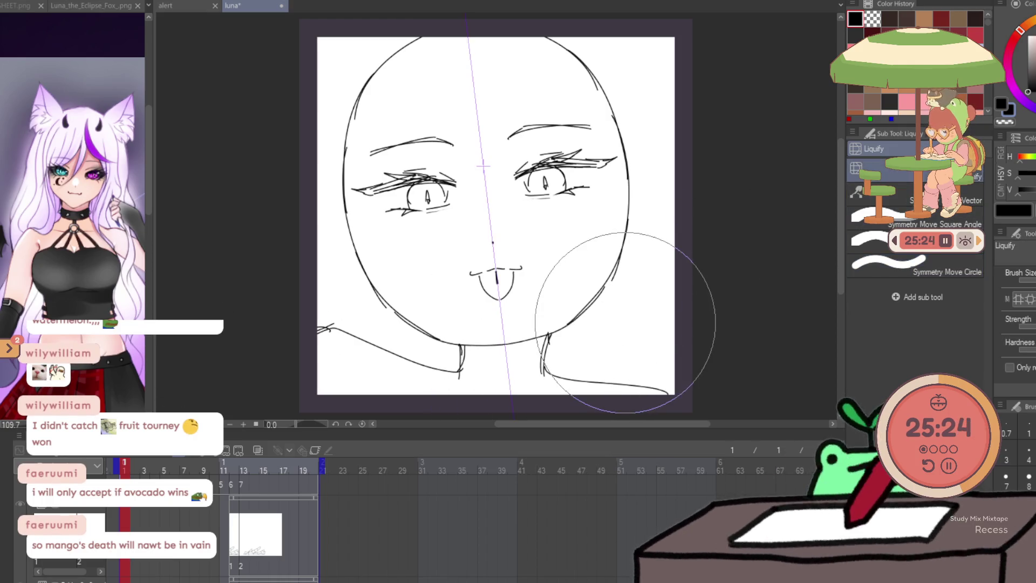
click(1020, 299)
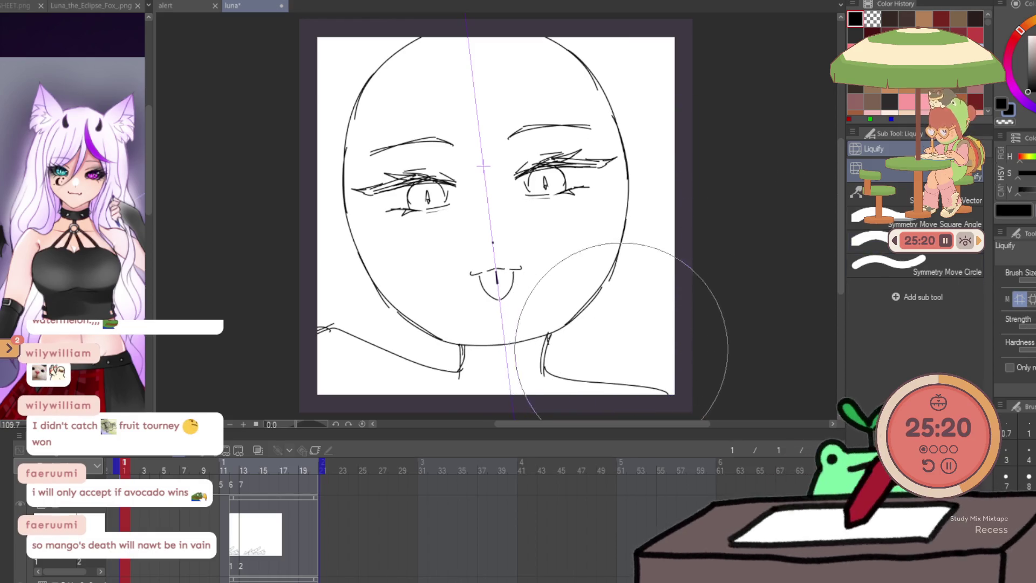
key(Delete)
key(ctrl+z)
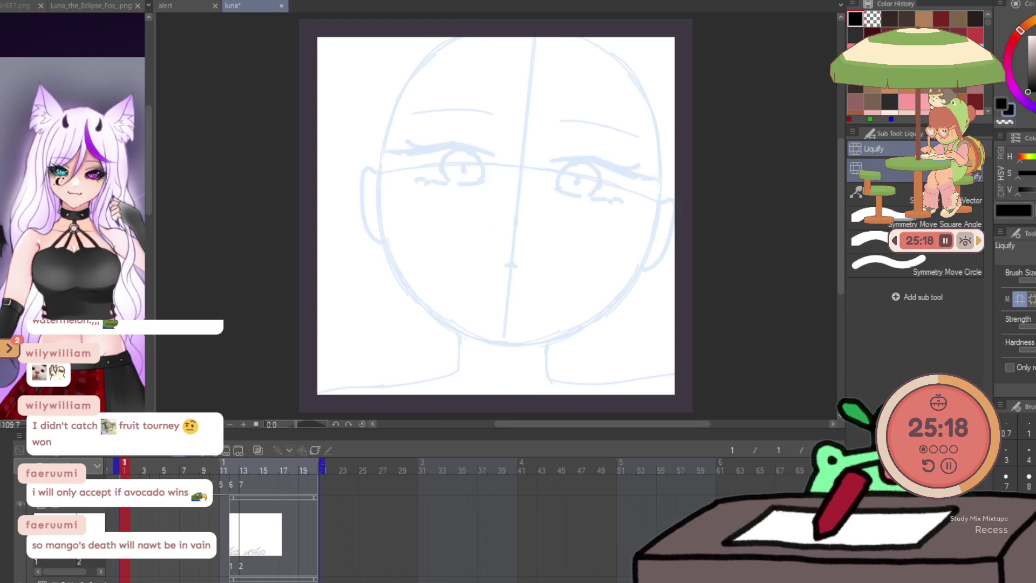
key(ctrl+z)
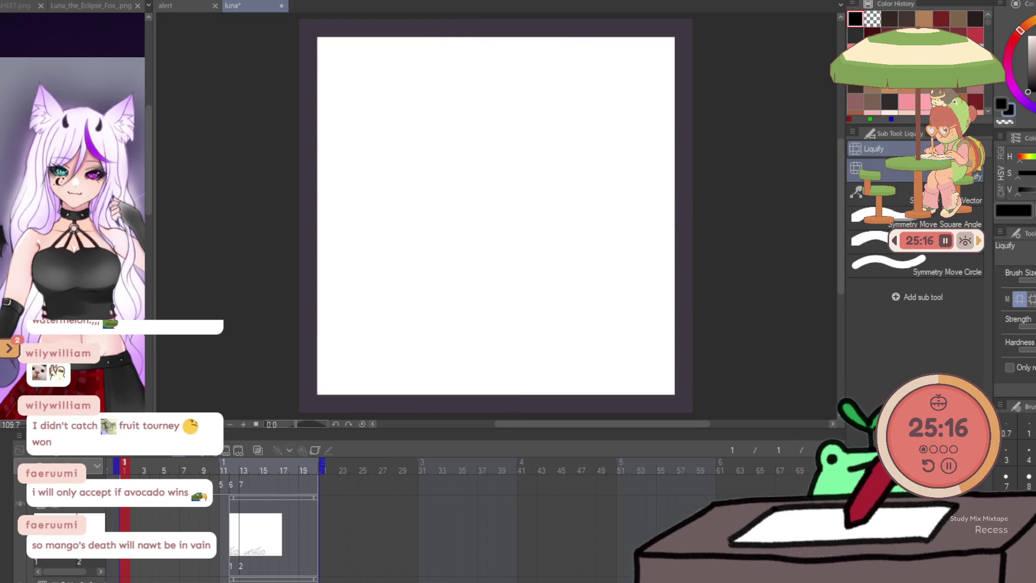
key(ctrl+z)
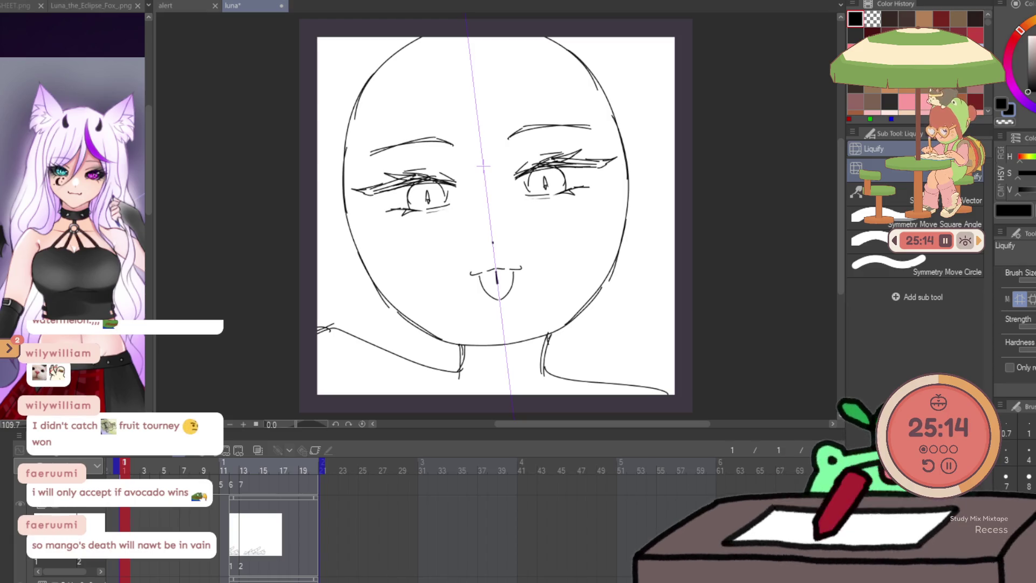
key(bracketleft)
key(bracketleft)
key(bracketleft)
key(bracketleft)
key(p)
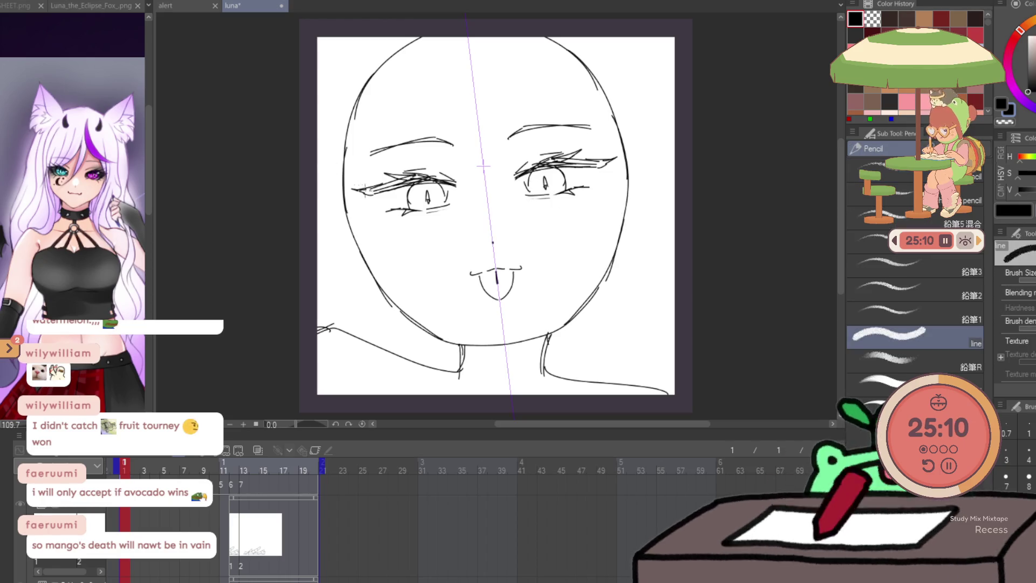
drag(342, 146, 343, 201)
drag(344, 162, 407, 36)
Add and rework strokes along the left face outline, lower jaw and chin
drag(345, 201, 405, 311)
drag(348, 224, 422, 331)
drag(630, 196, 583, 310)
key(ctrl+z)
key(ctrl+z)
drag(367, 265, 415, 332)
mouse_move(407, 318)
mouse_down()
mouse_move(477, 353)
mouse_move(545, 328)
mouse_up()
key(ctrl+z)
key(ctrl+z)
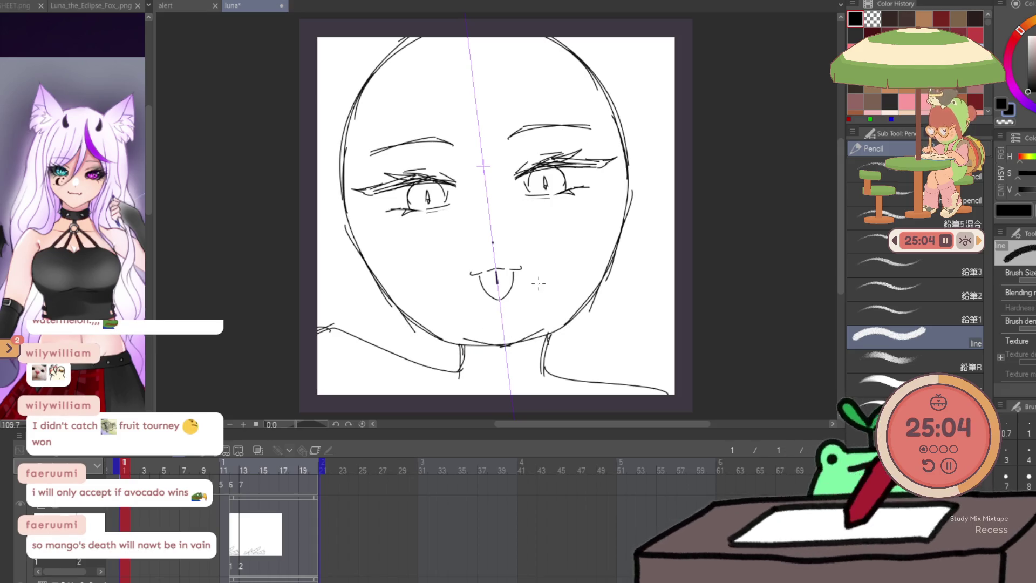
key(ctrl+z)
drag(470, 346, 539, 336)
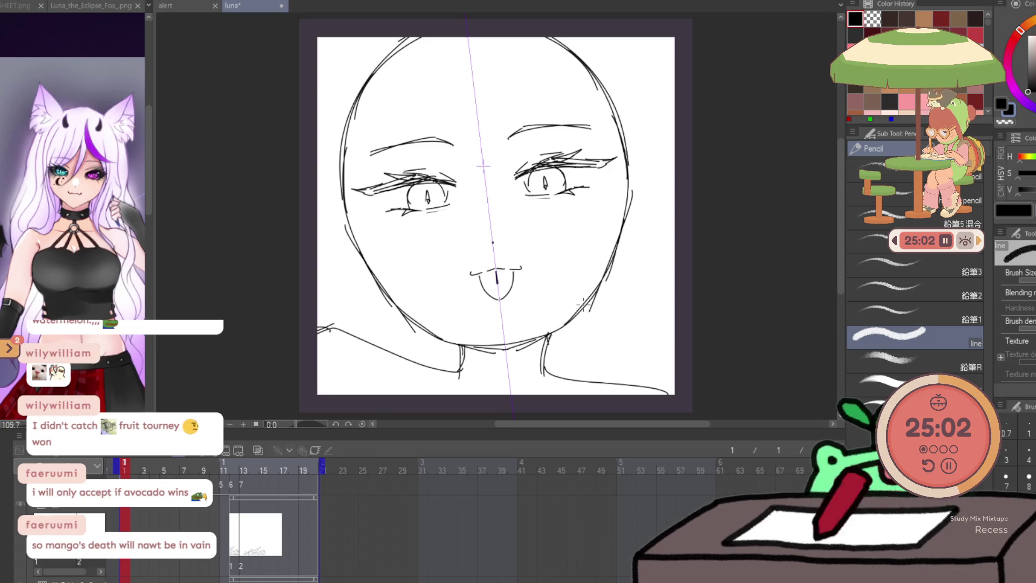
Erase the top of the head outline with stabilization on and redraw the head's side arcs
key(e)
mouse_move(345, 173)
mouse_down()
mouse_move(348, 84)
mouse_move(413, 66)
mouse_up()
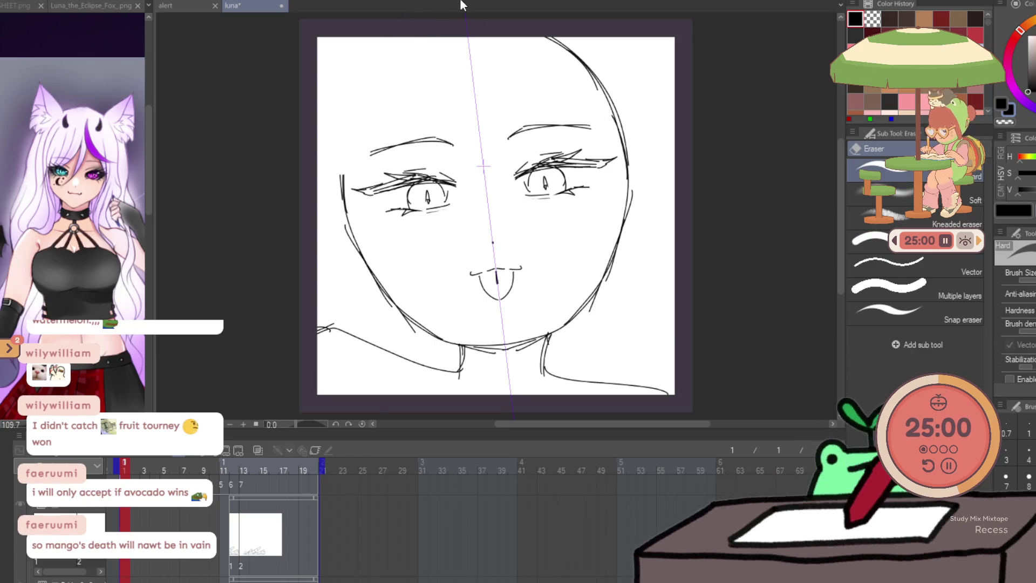
key(ctrl+z)
click(1010, 379)
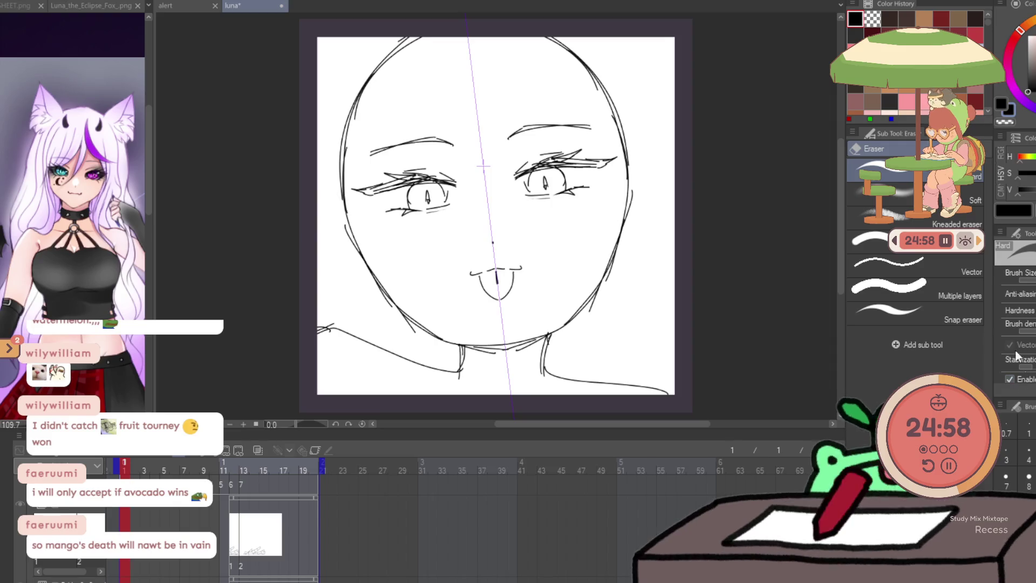
drag(345, 179, 626, 143)
key(p)
drag(345, 221, 636, 138)
key(ctrl+z)
drag(335, 210, 636, 180)
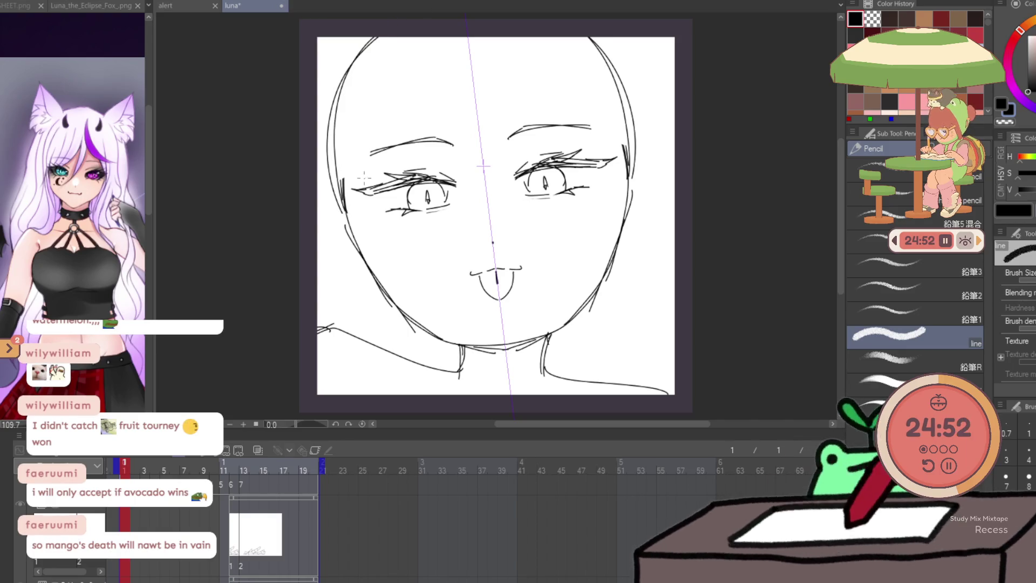
Erase the old tongue, then draw a new flat mouth line with a small tongue below
key(e)
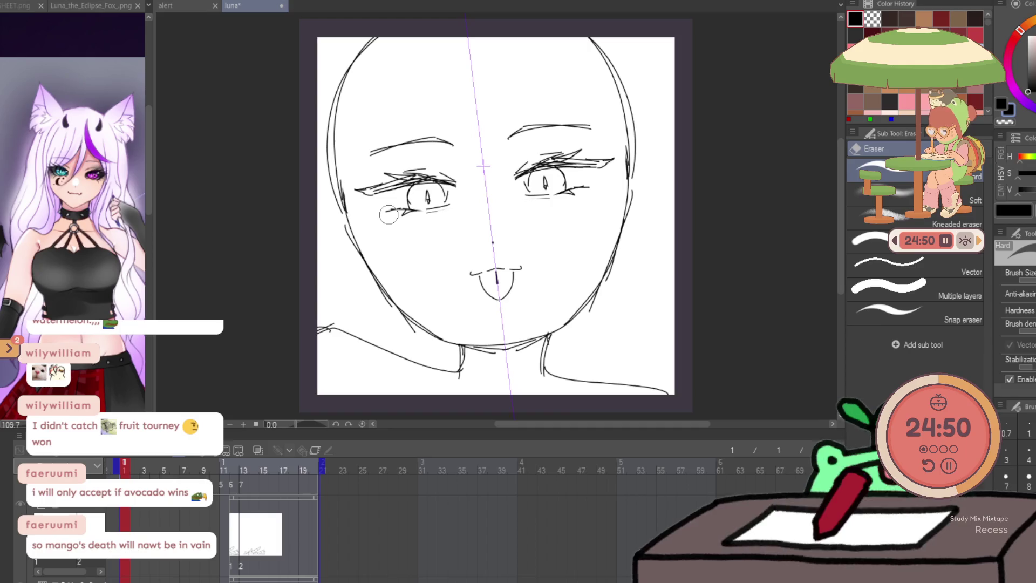
mouse_move(486, 278)
mouse_down()
mouse_move(498, 290)
mouse_move(521, 267)
mouse_move(479, 273)
mouse_up()
key(b)
mouse_move(519, 268)
mouse_down()
mouse_move(527, 264)
mouse_move(519, 267)
mouse_up()
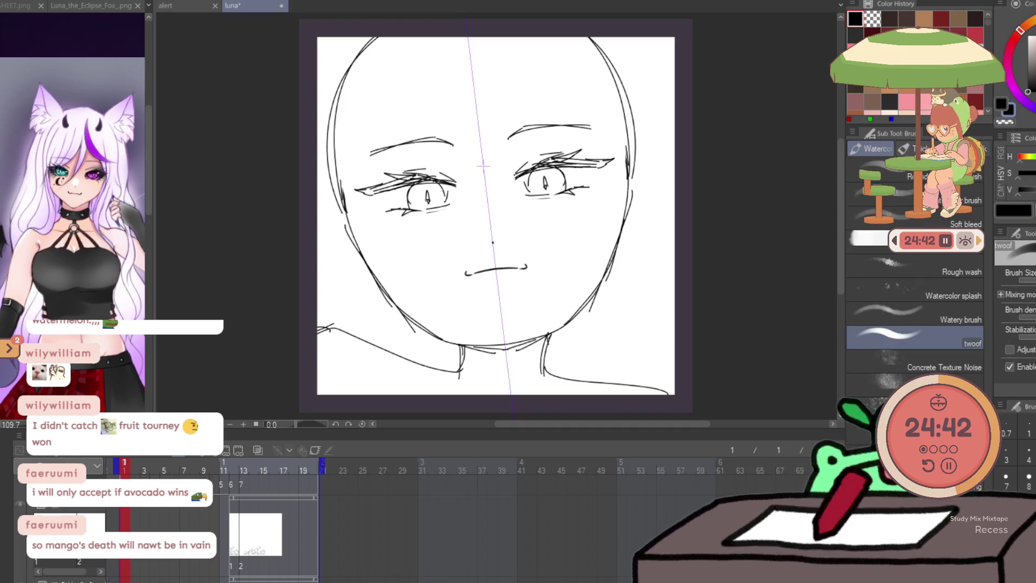
key(p)
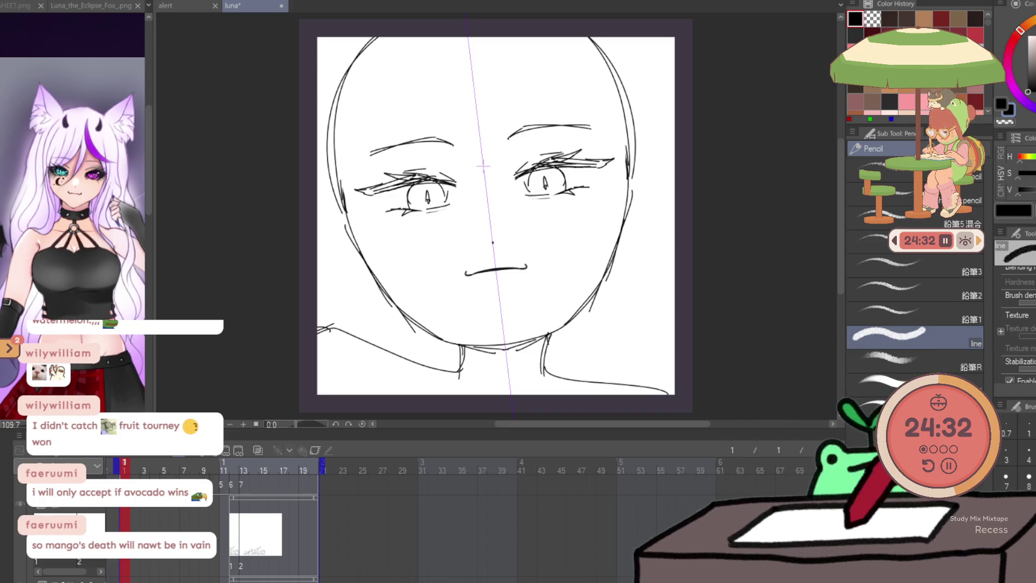
drag(484, 272, 507, 274)
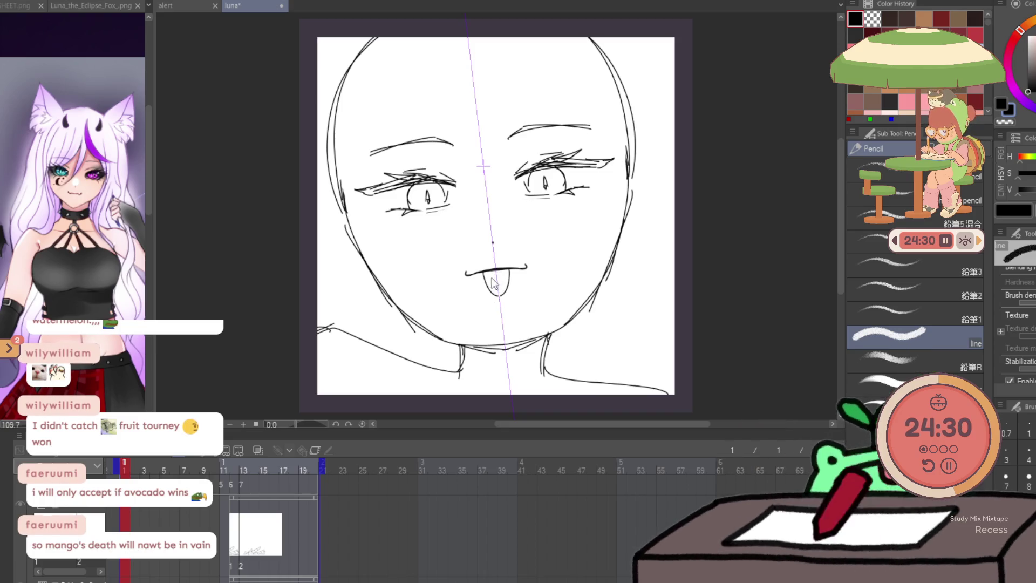
key(ctrl+z)
key(ctrl+y)
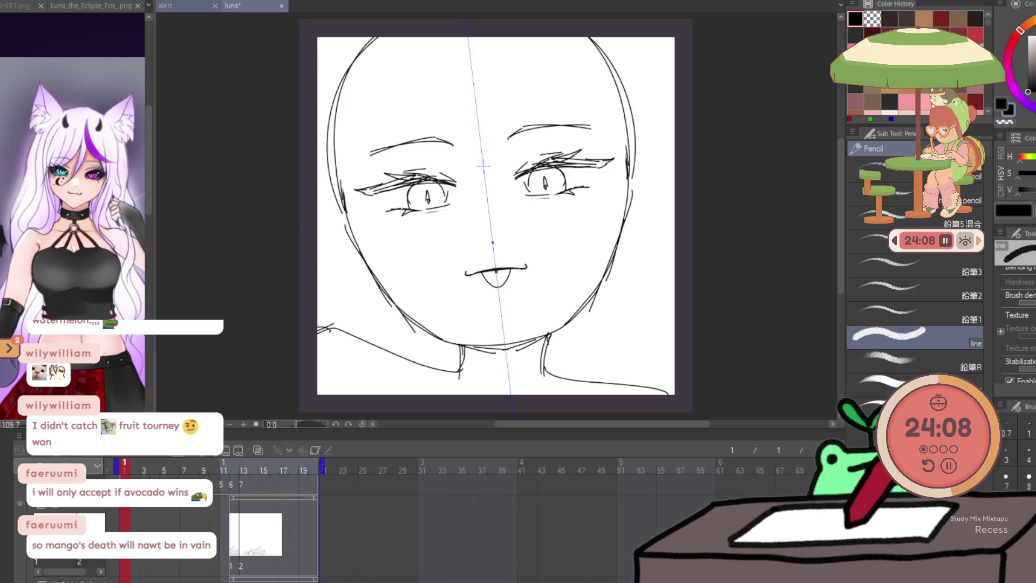
View the blank 'alert' document, then go back to the luna face sketch
click(162, 9)
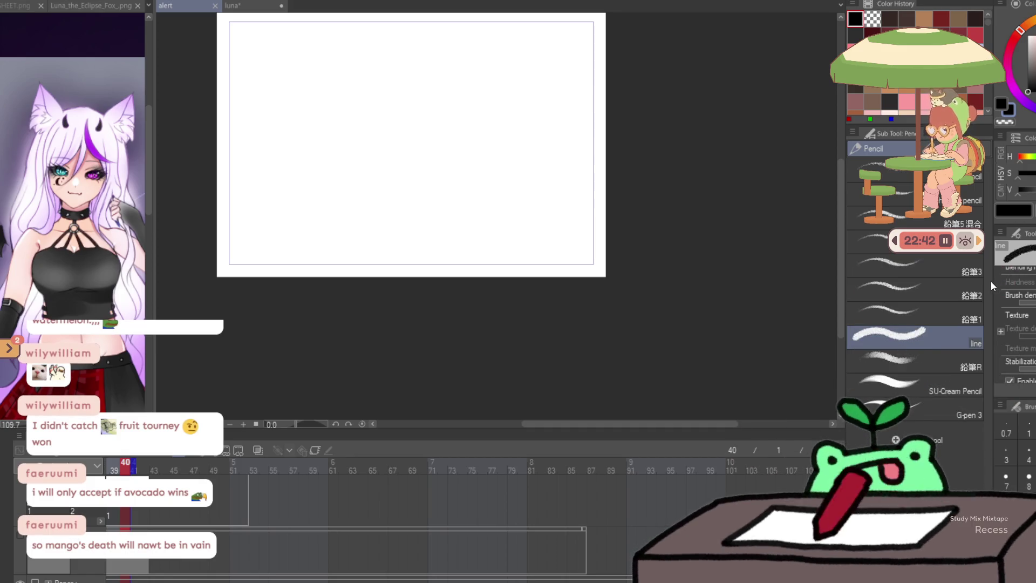
click(249, 2)
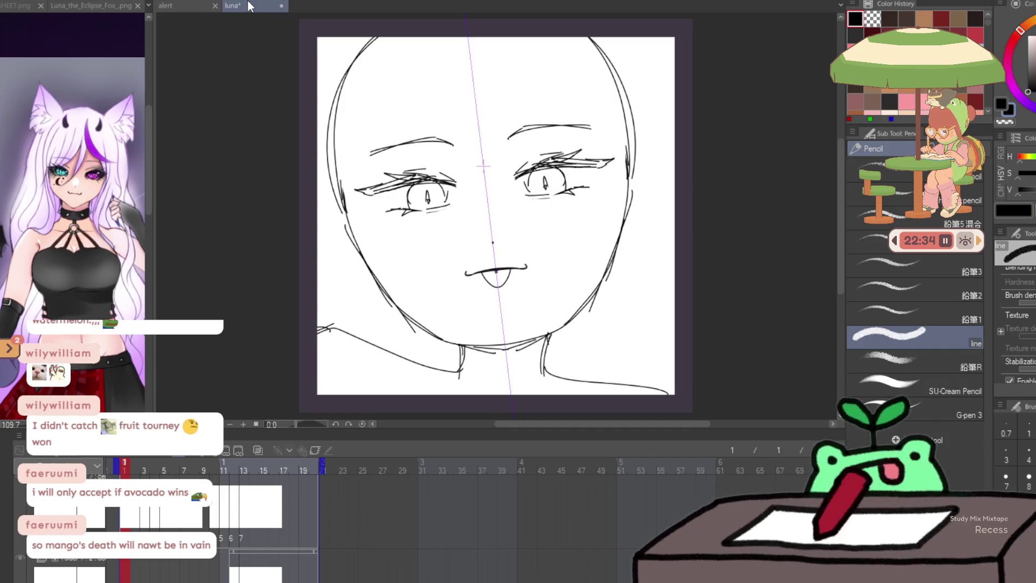
Clear the old face and shoulders, then sketch a mirrored head outline down to the chin
key(Delete)
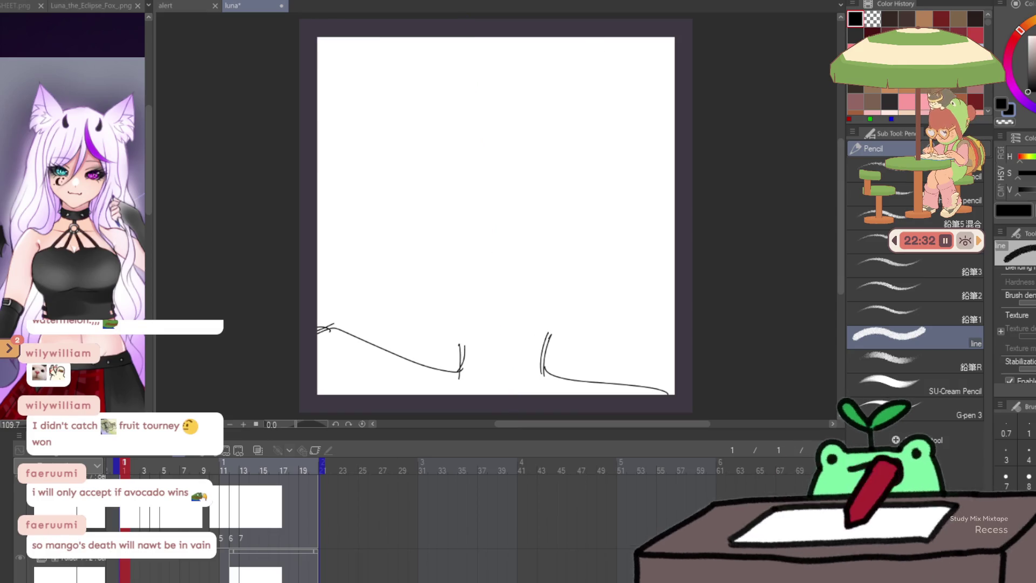
key(Delete)
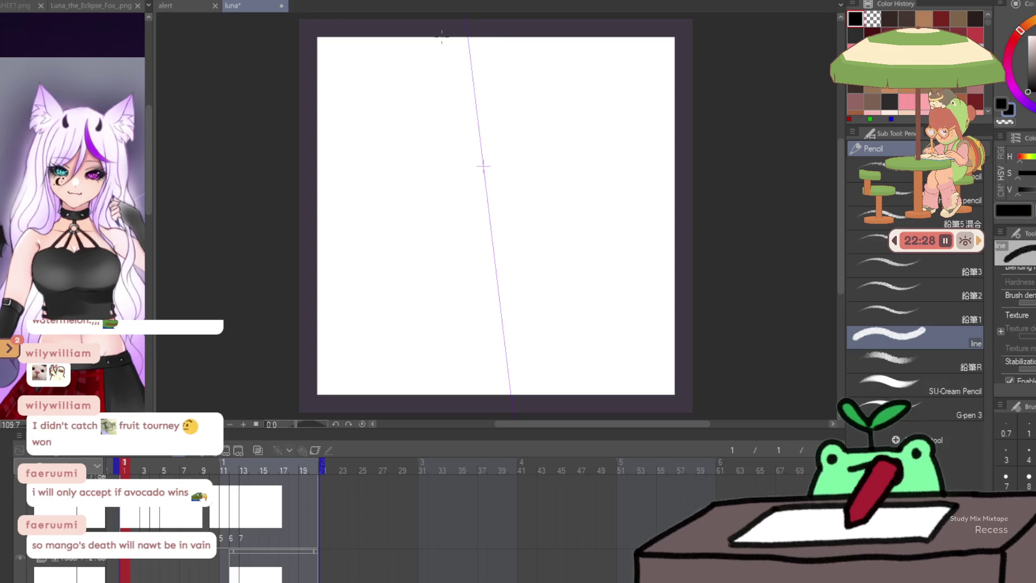
drag(386, 36, 351, 190)
drag(345, 102, 389, 267)
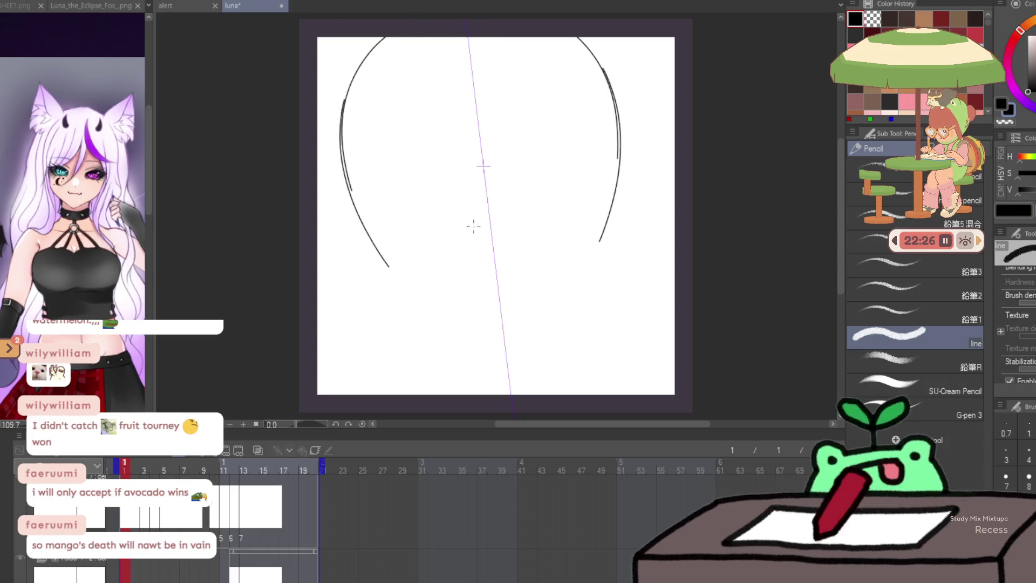
key(ctrl+z)
drag(343, 170, 400, 311)
key(ctrl+z)
mouse_move(355, 77)
mouse_down()
mouse_move(401, 293)
mouse_move(464, 315)
mouse_up()
key(ctrl+z)
drag(371, 241, 417, 323)
drag(391, 289, 471, 341)
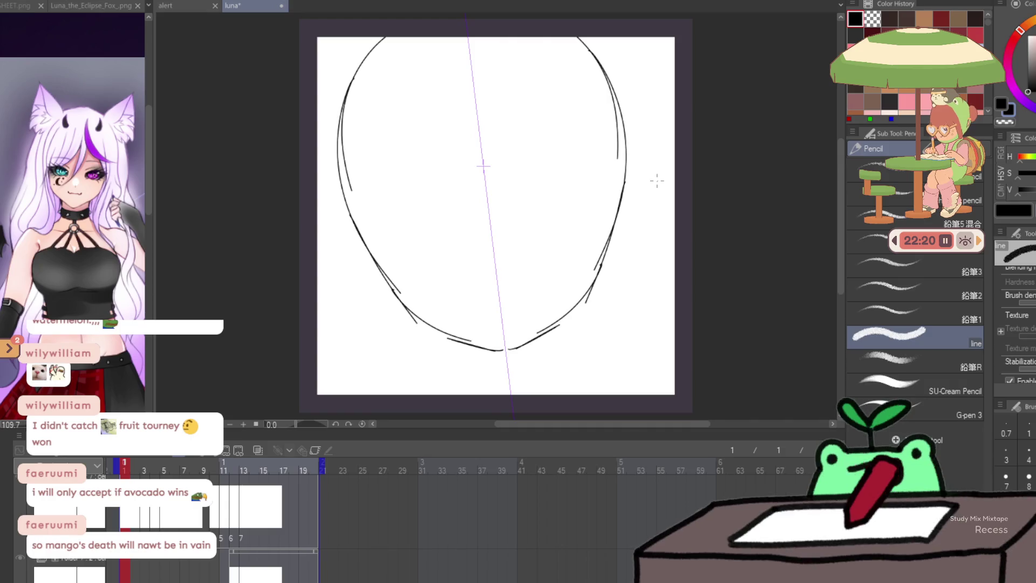
Reshape the jaw and chin lines with an enlarged Liquify brush
key(j)
drag(590, 335, 592, 337)
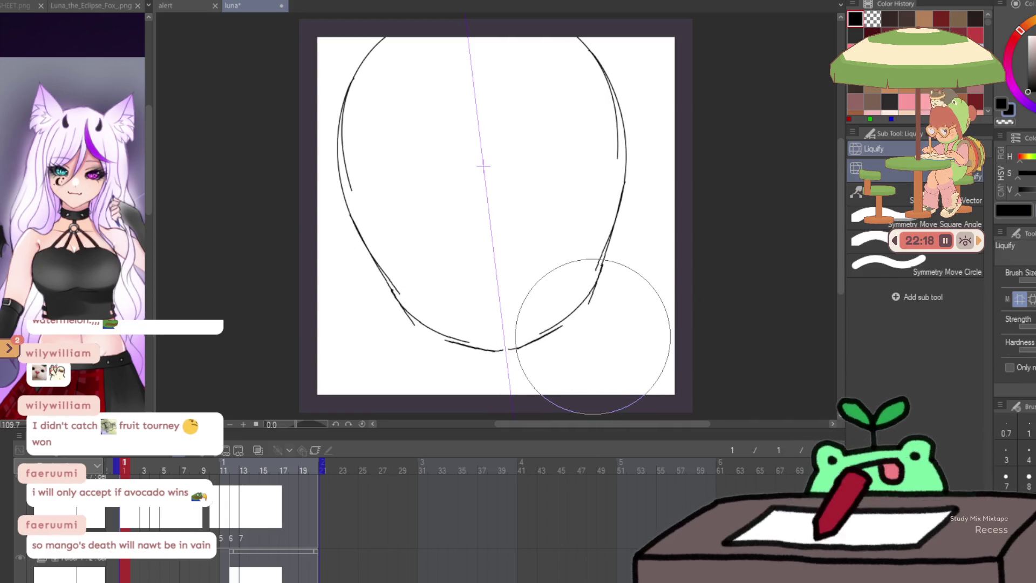
key(bracketright)
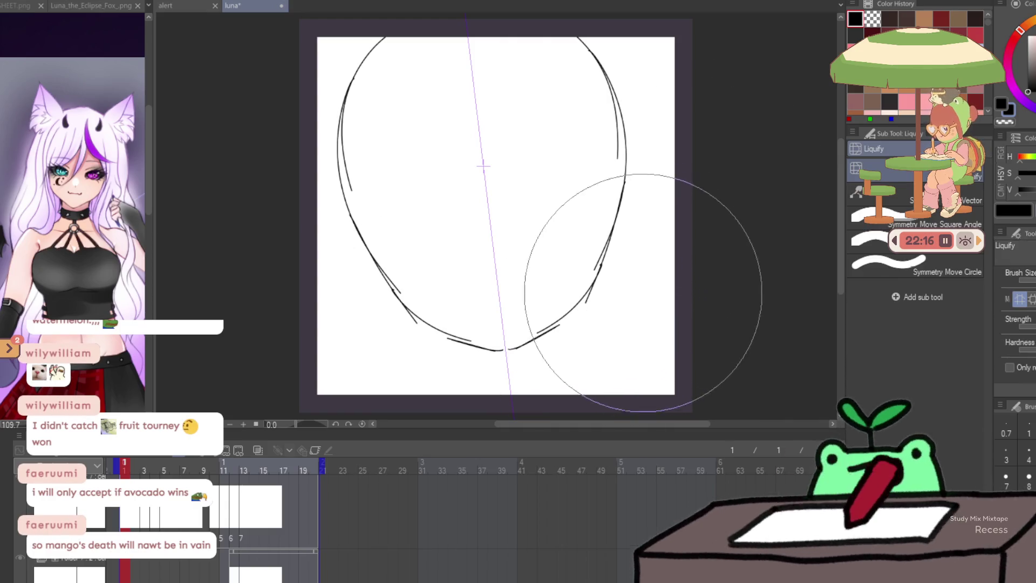
mouse_move(642, 289)
mouse_down()
mouse_move(615, 315)
mouse_move(609, 349)
mouse_up()
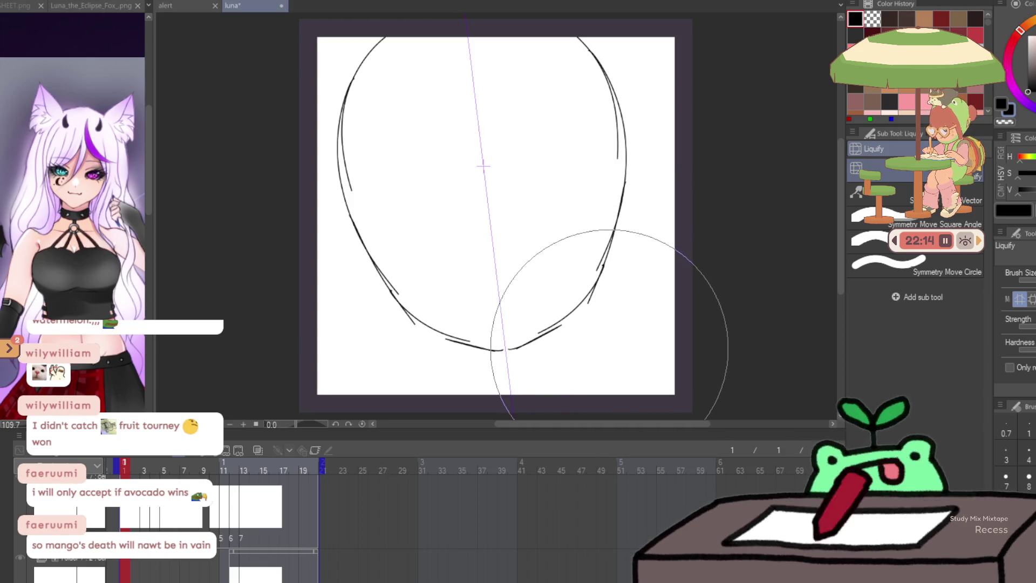
Draw a curved eye-level guide across the face and the first eye strokes
key(p)
drag(350, 225, 625, 195)
key(ctrl+z)
drag(351, 227, 626, 192)
drag(555, 241, 529, 256)
key(ctrl+z)
mouse_move(601, 222)
mouse_down()
mouse_move(562, 237)
mouse_move(609, 216)
mouse_up()
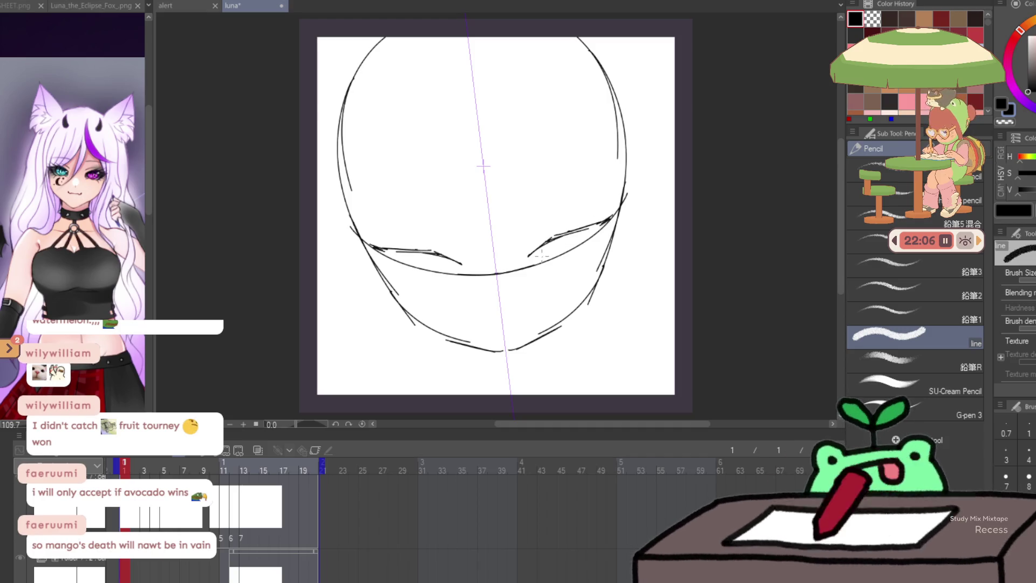
Refine both eyes with lower lids, iris circles and small strokes, trying arched eyebrows
mouse_move(532, 274)
mouse_down()
mouse_move(583, 259)
mouse_move(540, 265)
mouse_move(562, 262)
mouse_up()
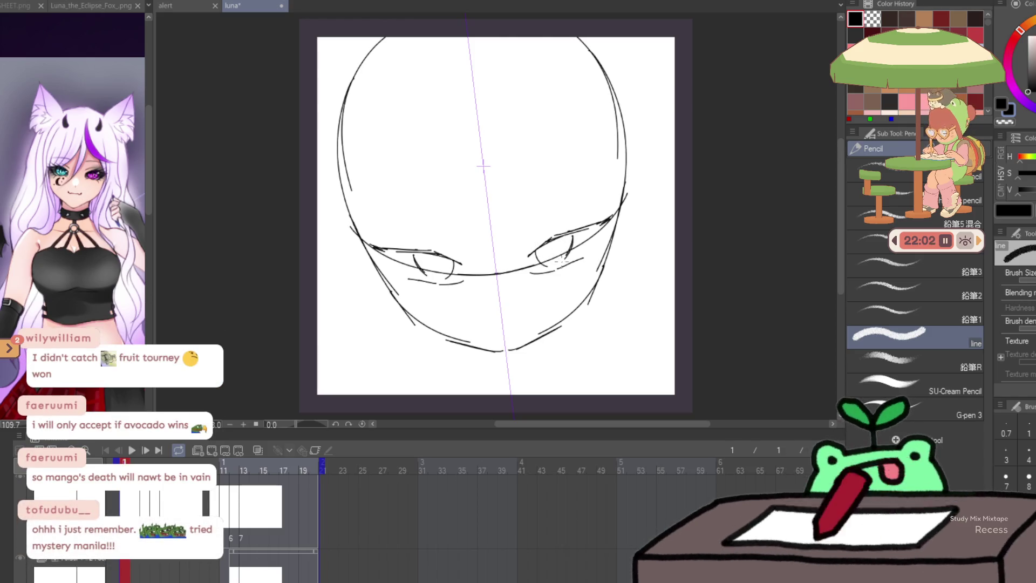
key(ctrl+z)
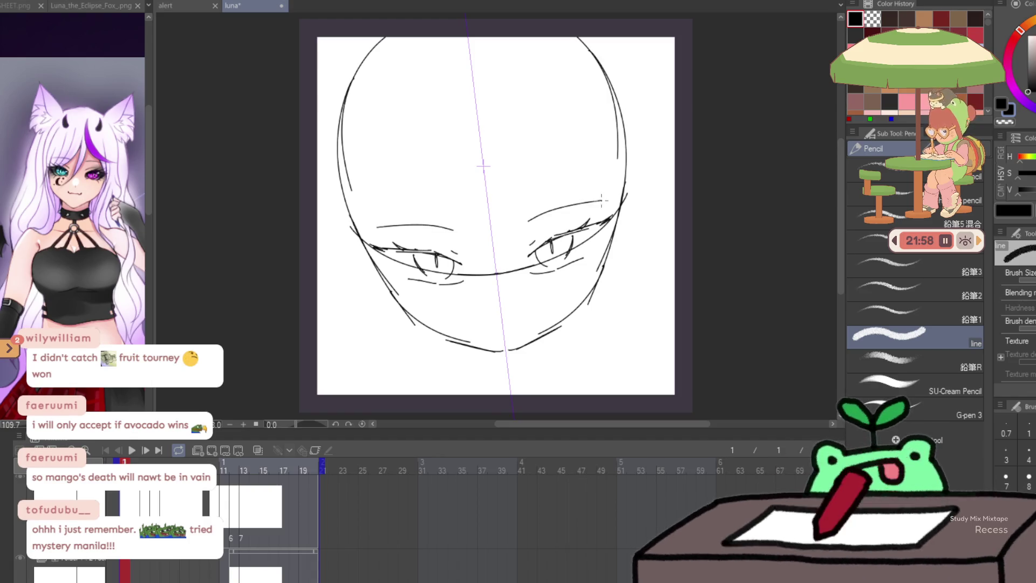
key(ctrl+z)
drag(525, 234, 612, 203)
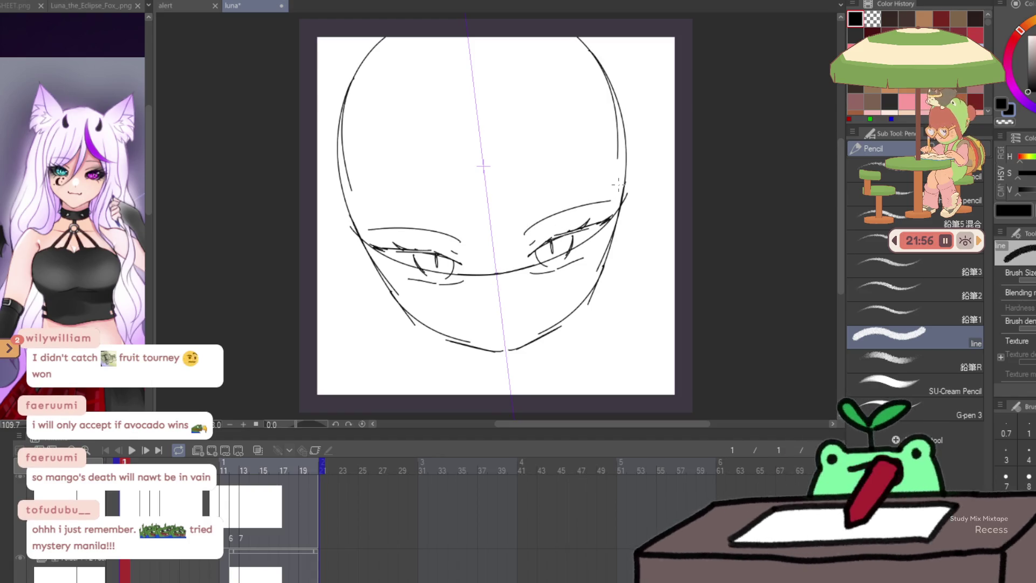
key(ctrl+z)
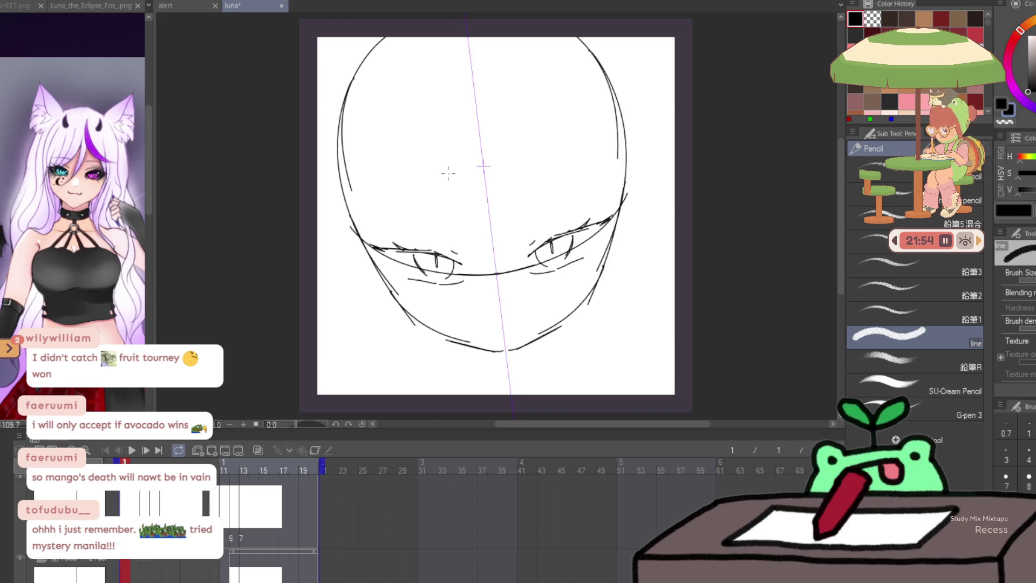
key(ctrl+z)
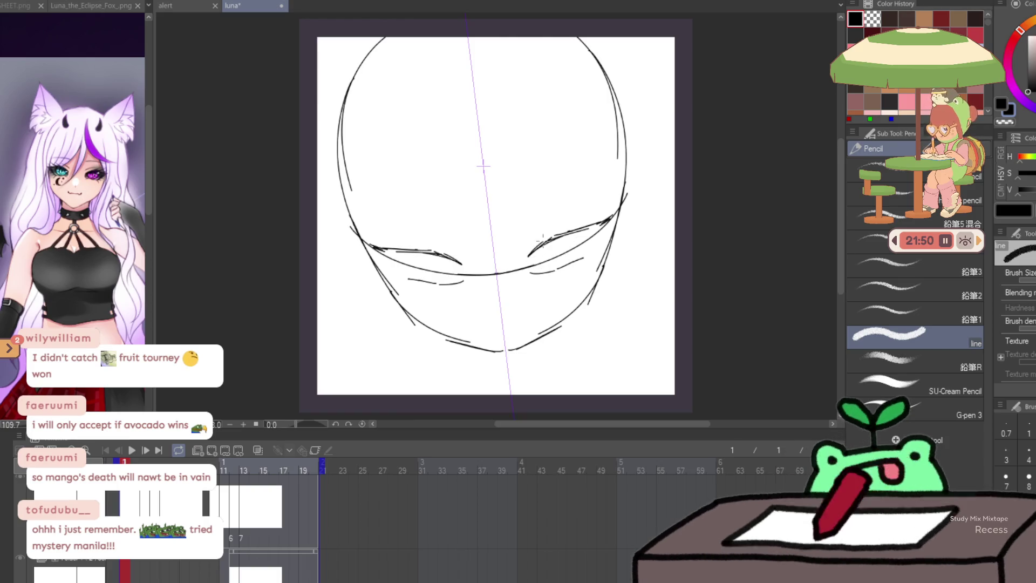
key(ctrl+y)
key(ctrl+y)
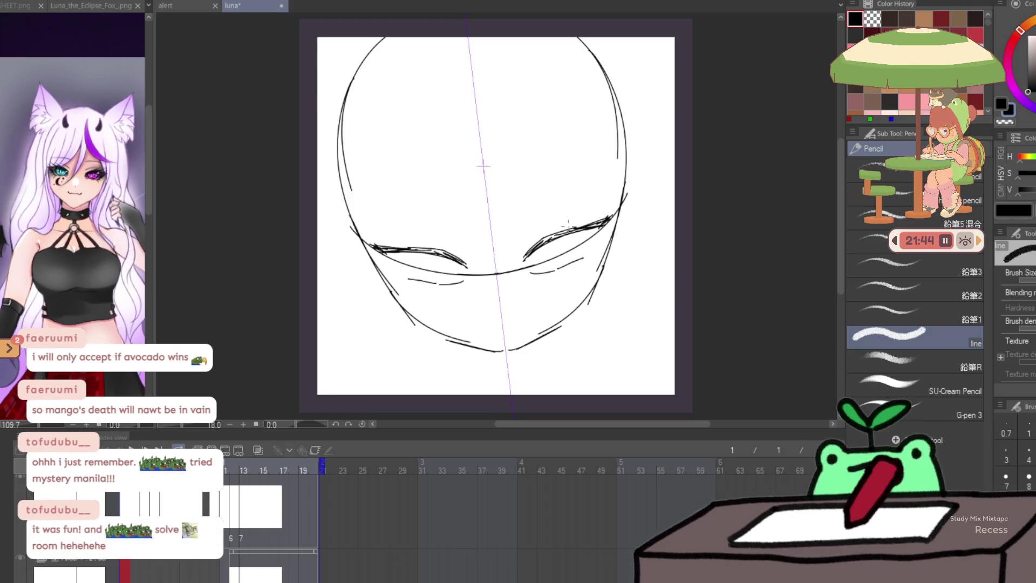
drag(588, 260, 577, 258)
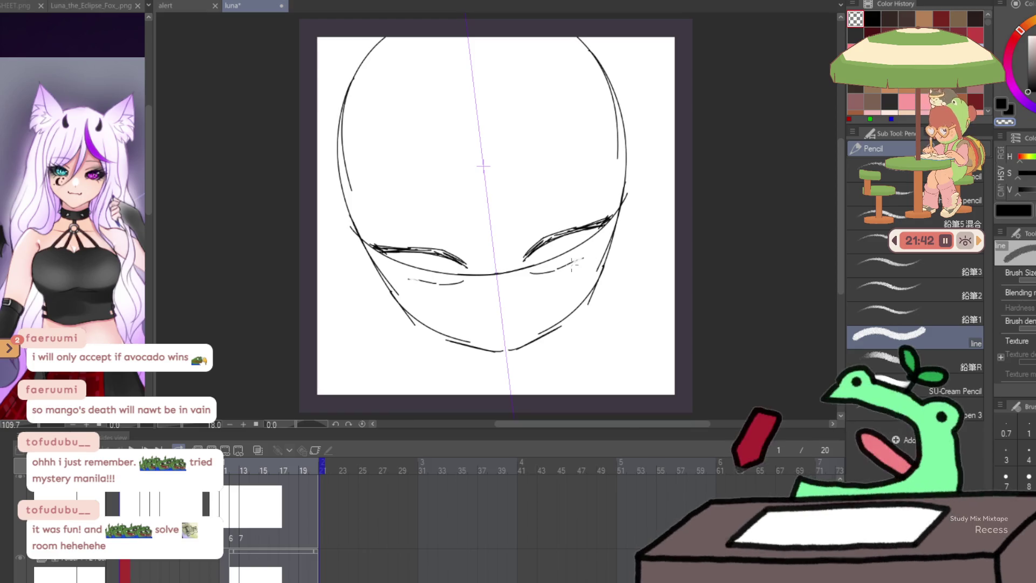
drag(576, 219, 535, 237)
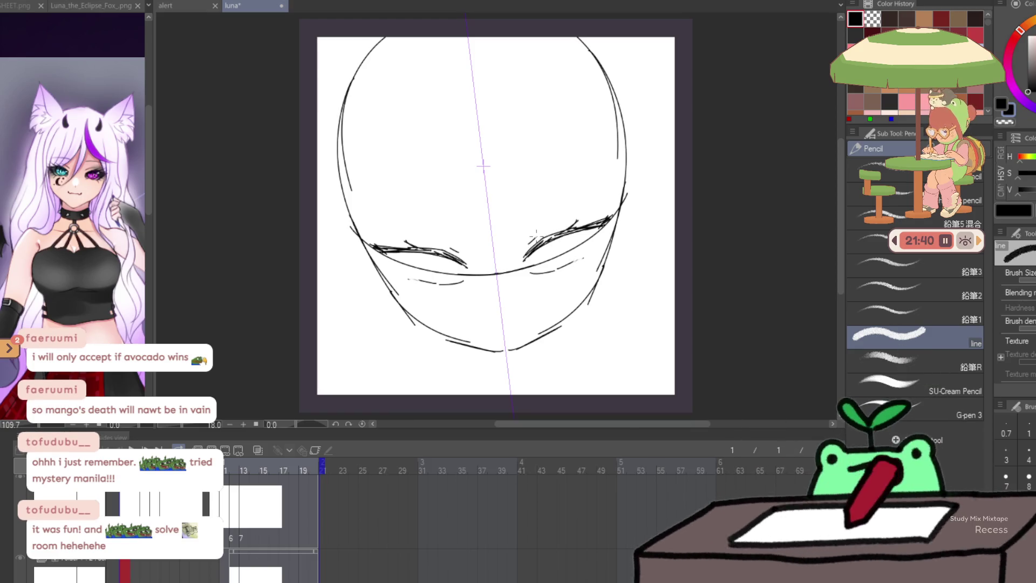
drag(432, 252, 456, 276)
drag(564, 236, 556, 263)
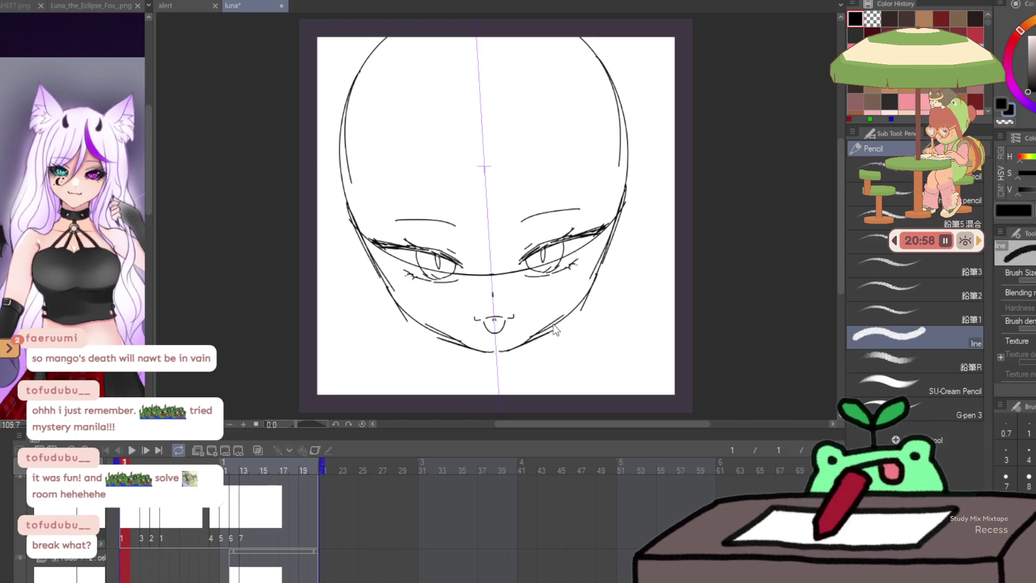
Try neck lines below the chin, undo them, and step back to the earlier face frame
key(ctrl+z)
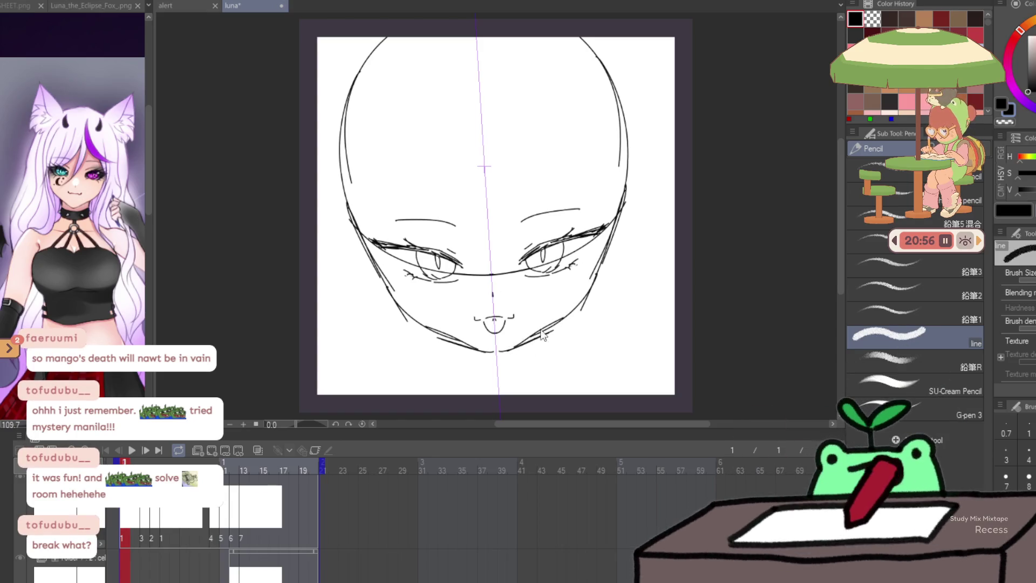
drag(541, 336, 547, 365)
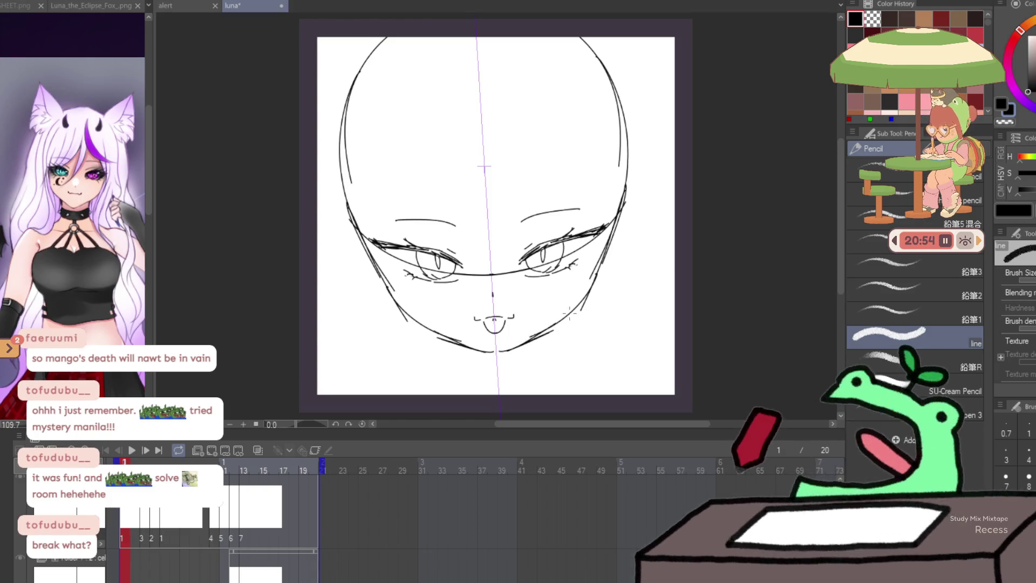
drag(448, 341, 447, 373)
key(ctrl+z)
key(ctrl+z)
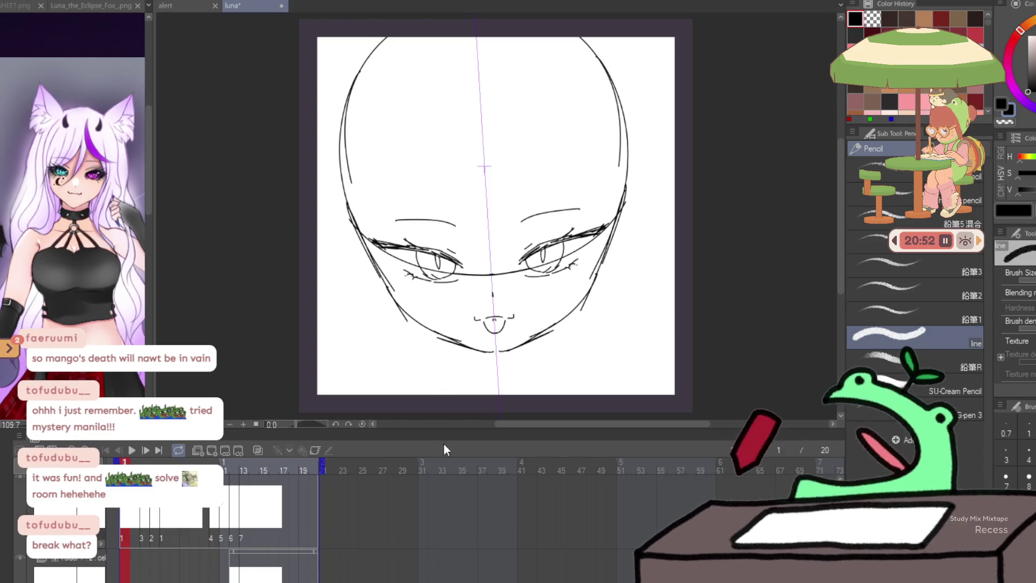
key(Left)
key(Left)
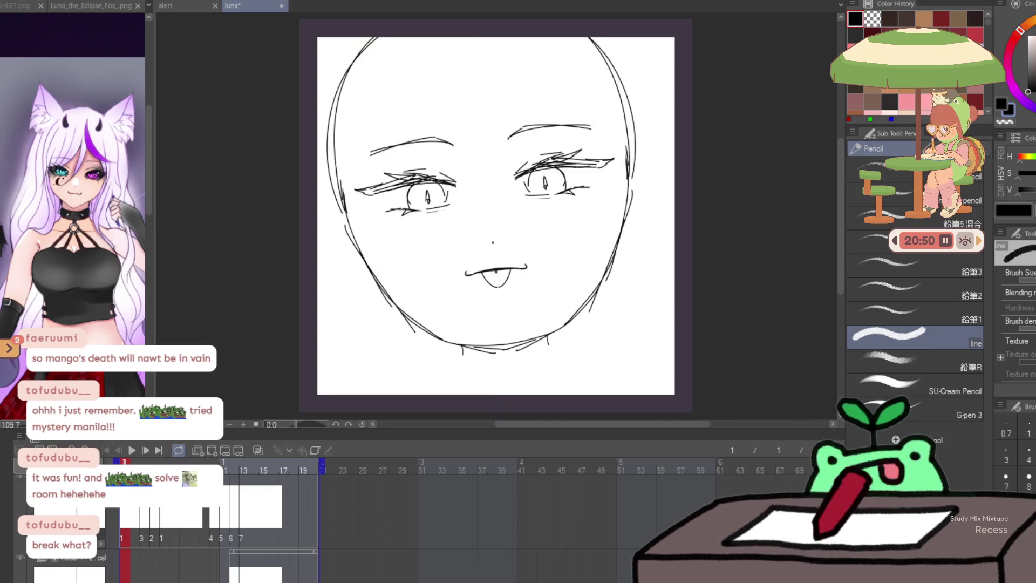
Flip between frames and restore the neck and shoulder strokes
key(Left)
key(Right)
key(Right)
key(Left)
key(ctrl+y)
key(ctrl+y)
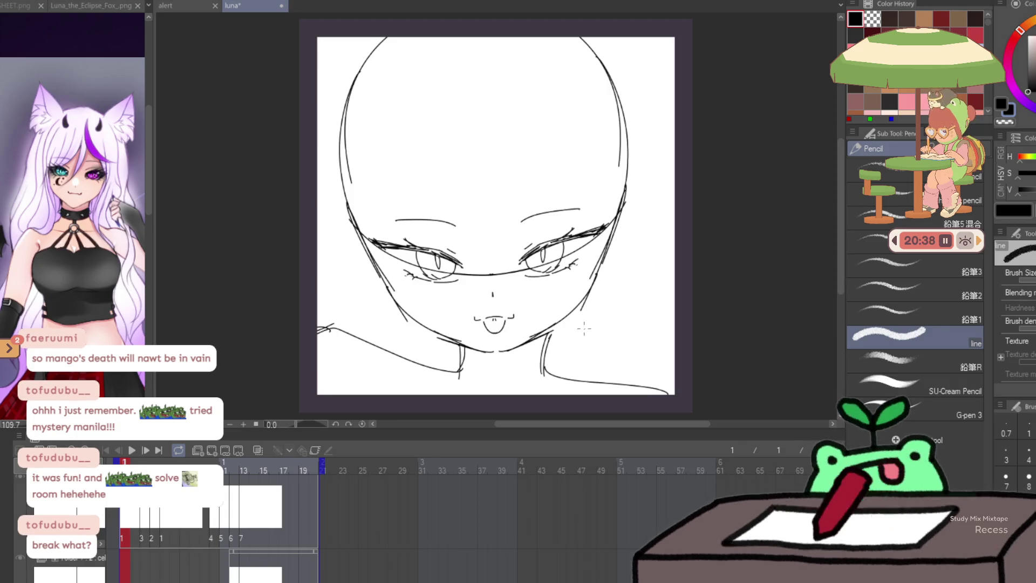
key(ctrl+z)
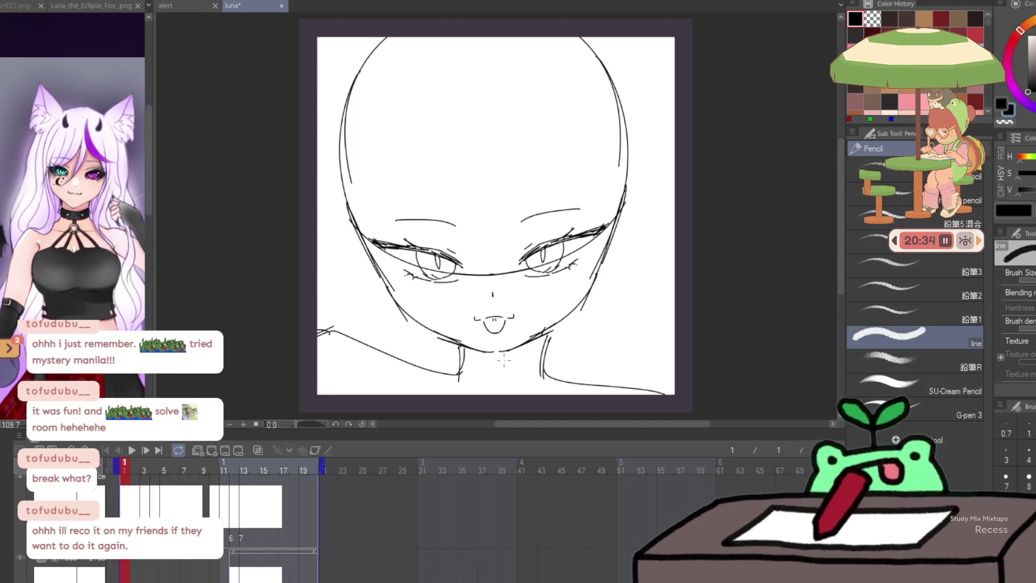
key(ctrl+z)
Draw mirrored pointed ears atop the head and redraw both neck lines to the shoulder
mouse_move(542, 96)
mouse_down()
mouse_move(525, 74)
mouse_move(553, 40)
mouse_move(562, 86)
mouse_move(555, 98)
mouse_up()
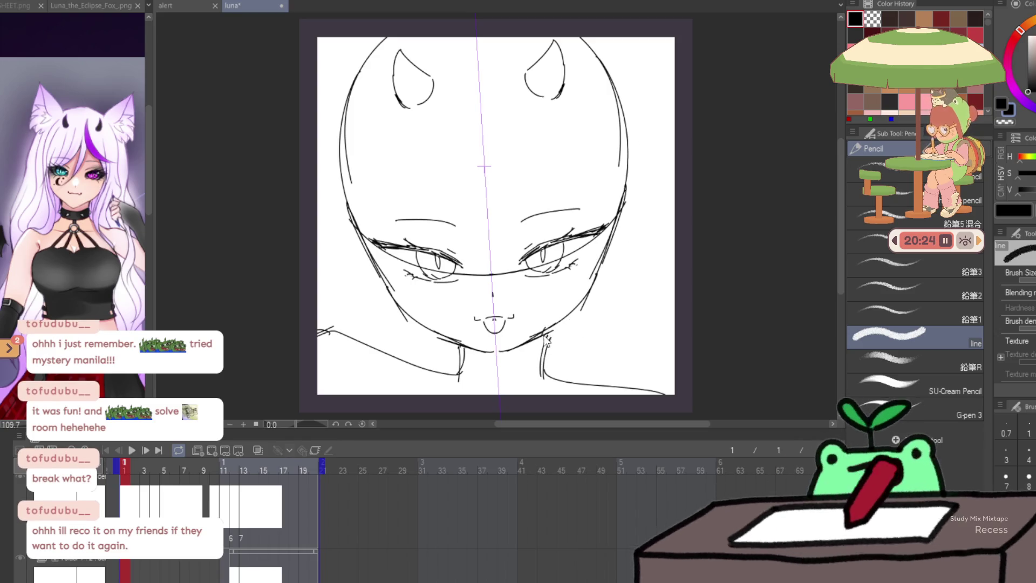
drag(539, 335, 540, 381)
key(e)
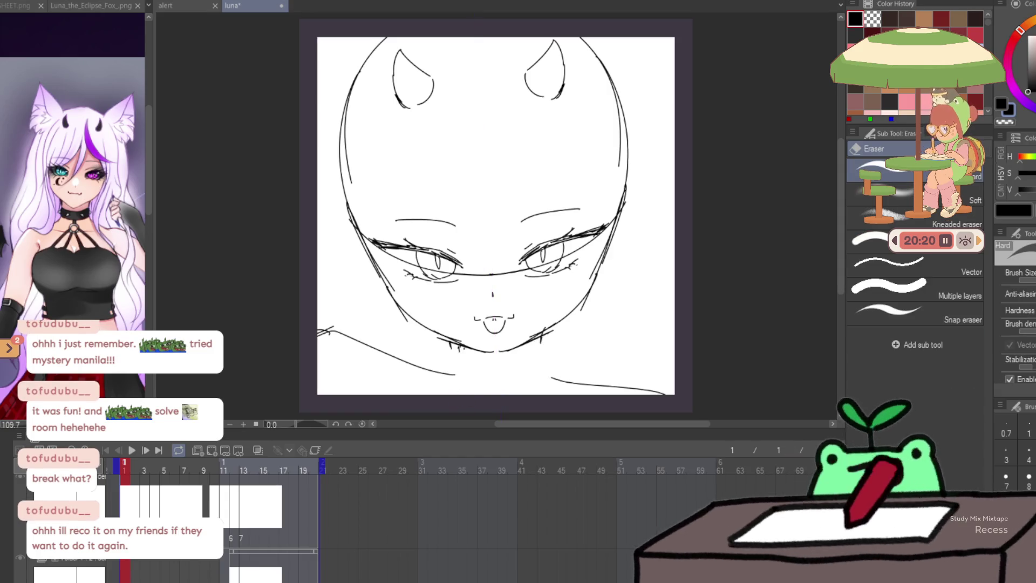
key(p)
drag(451, 343, 453, 375)
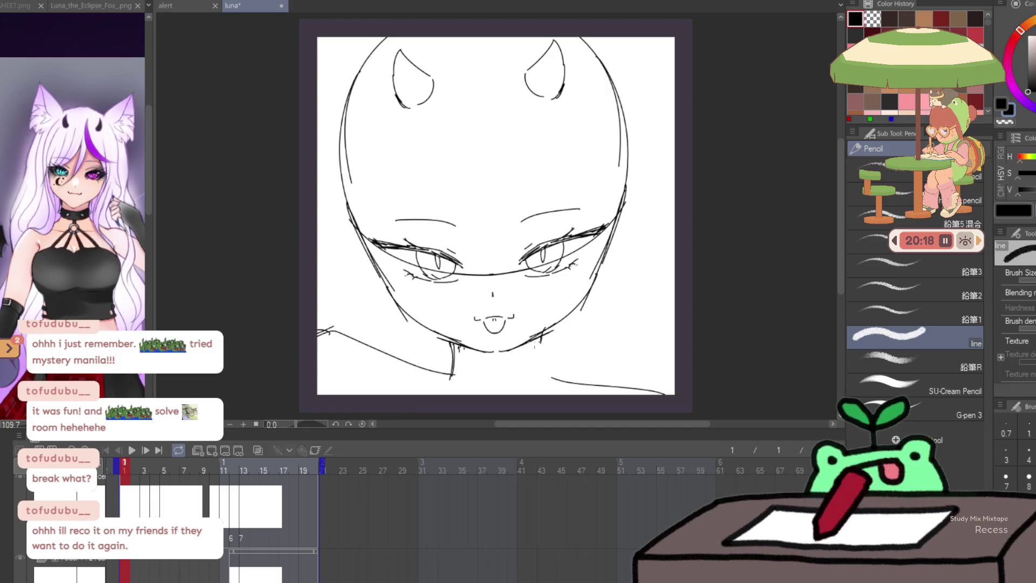
drag(546, 335, 564, 387)
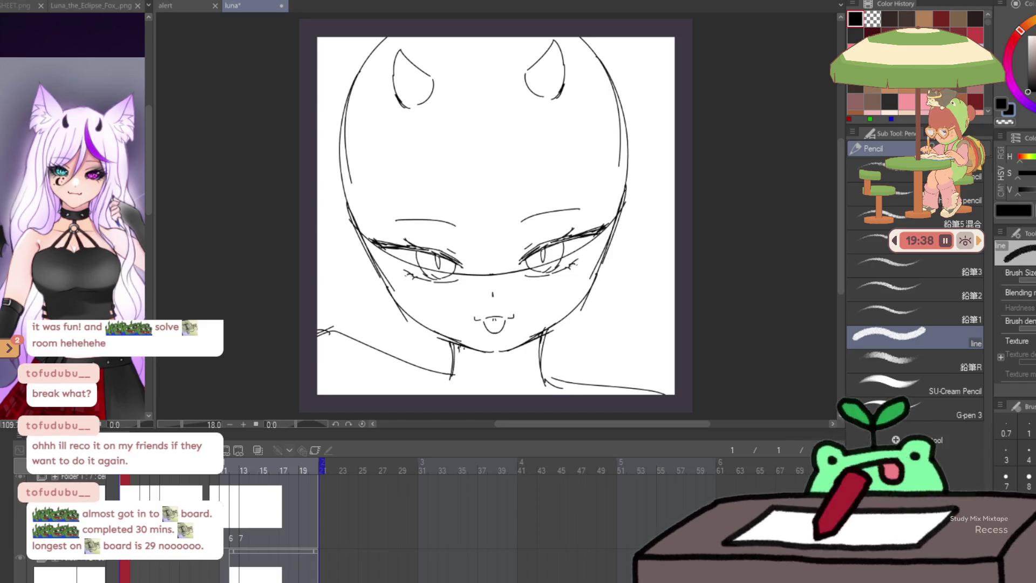
Pan the Timeline to bring the face cel's thumbnail into view
mouse_move(305, 474)
mouse_down()
mouse_move(413, 489)
mouse_move(399, 560)
mouse_up()
drag(400, 514, 357, 580)
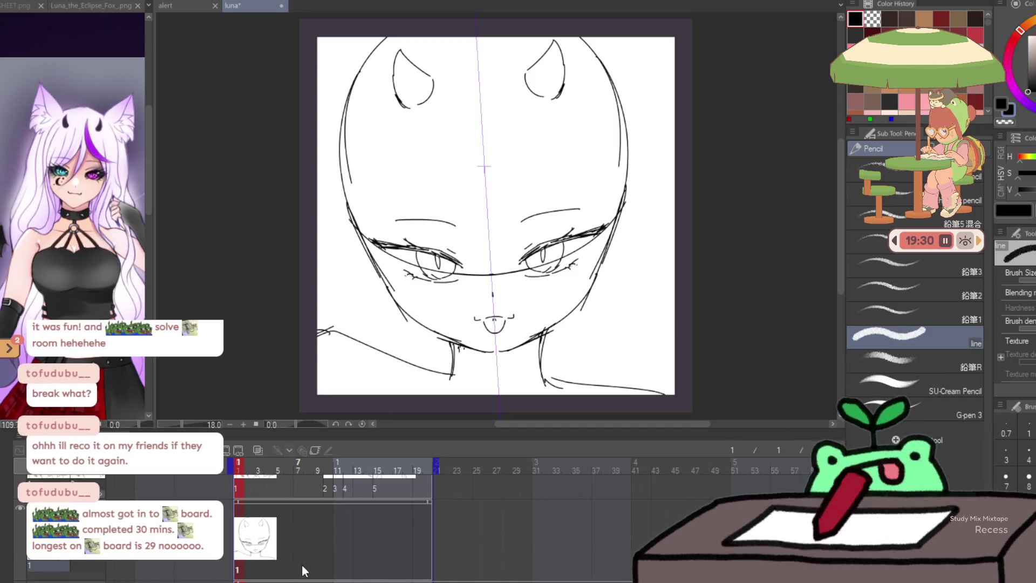
Paste the face sketch into a new cel at frame 5 and redraw the right eye as a lashed wink
click(279, 572)
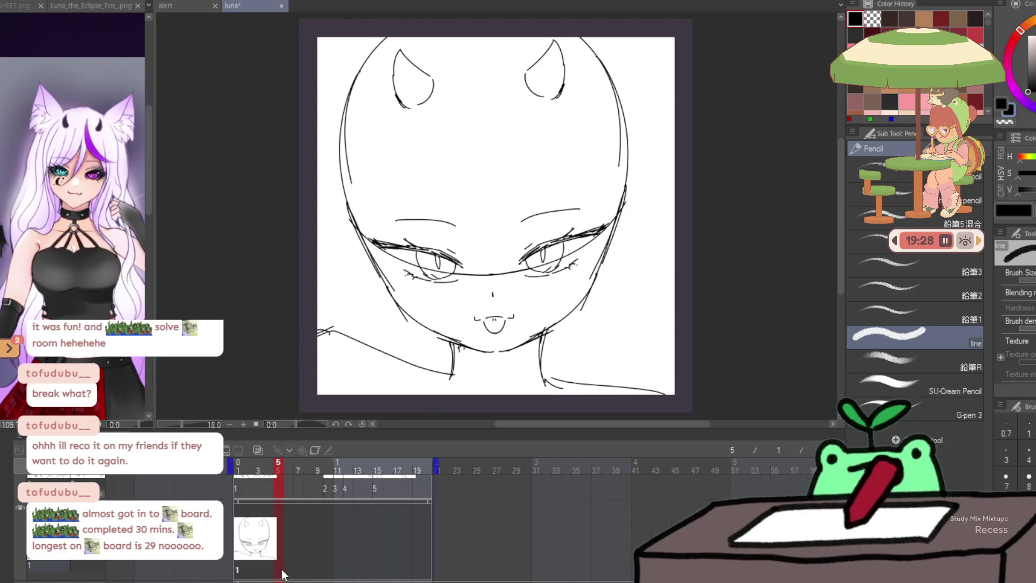
key(ctrl+shift+n)
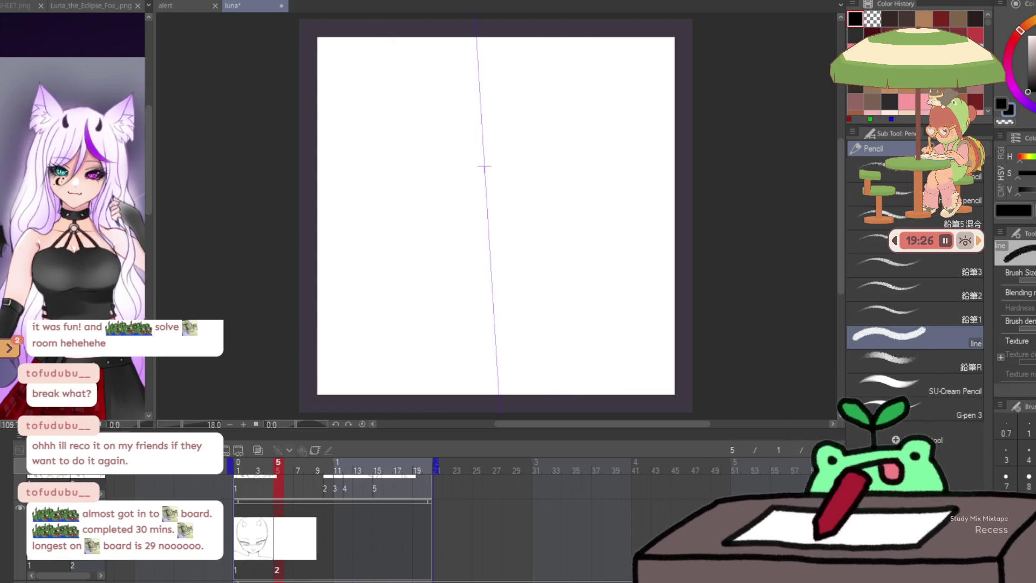
key(ctrl+v)
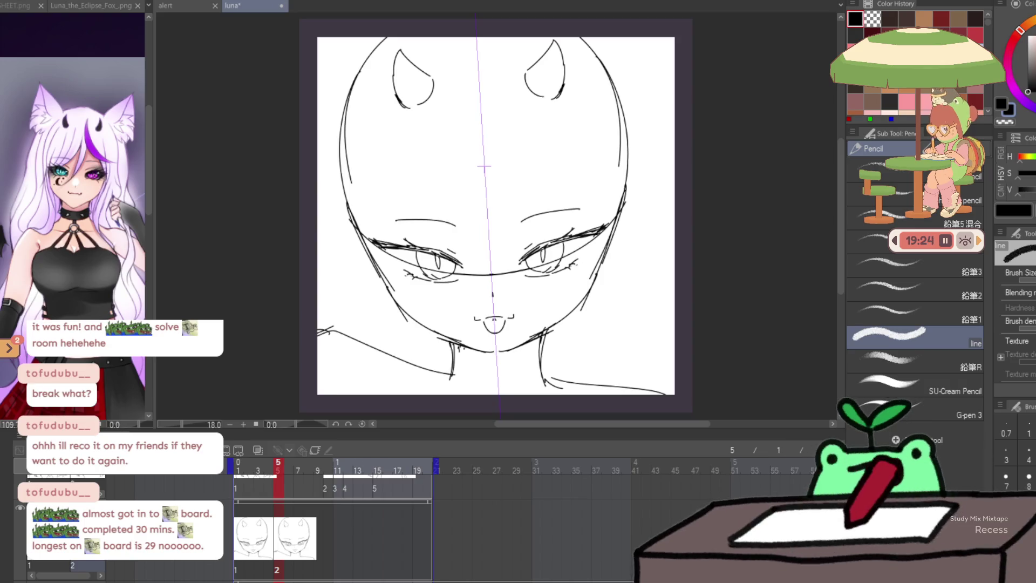
key(e)
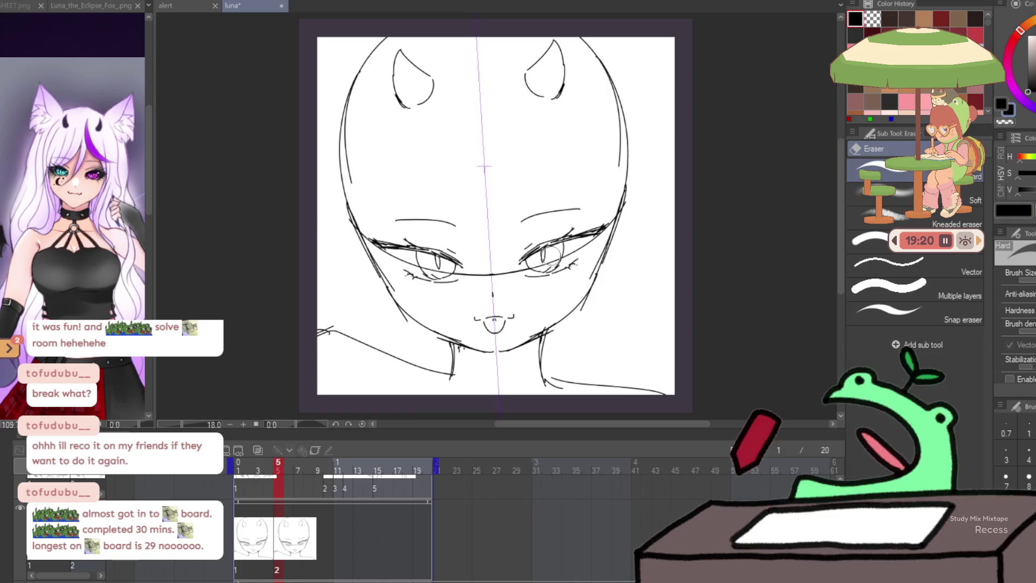
drag(589, 240, 544, 257)
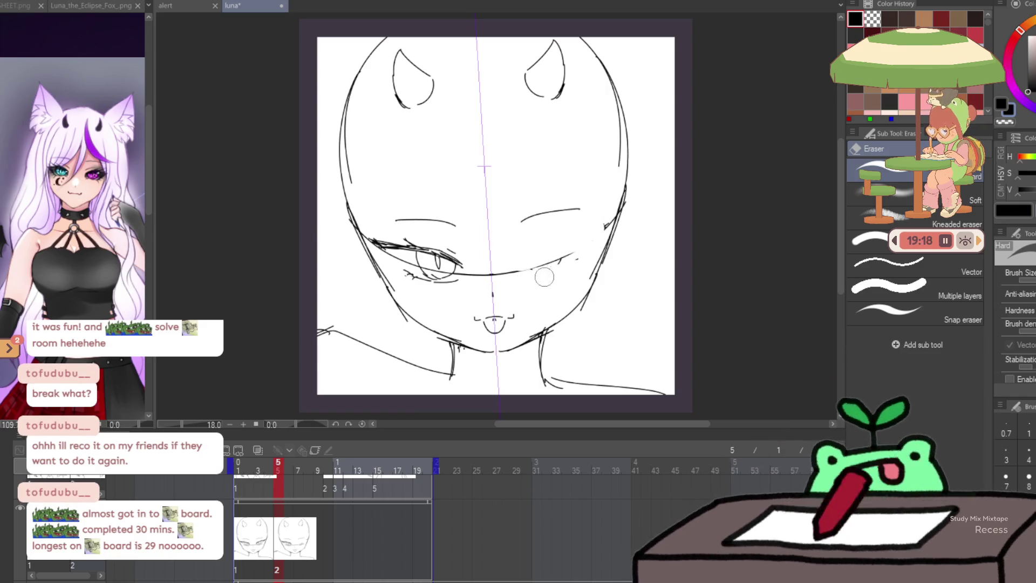
key(p)
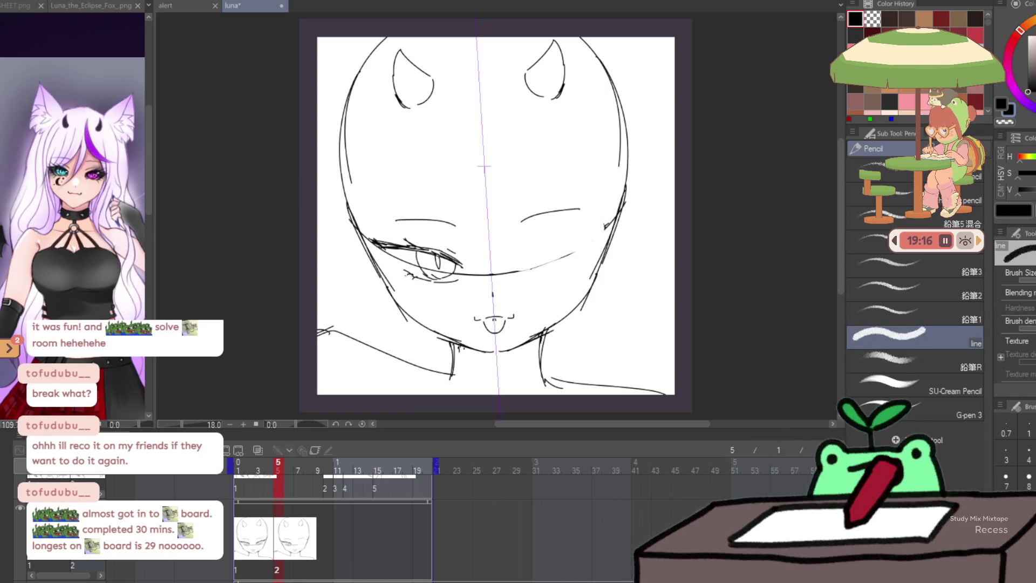
mouse_move(532, 264)
mouse_down()
mouse_move(517, 280)
mouse_move(582, 260)
mouse_up()
drag(521, 274, 598, 251)
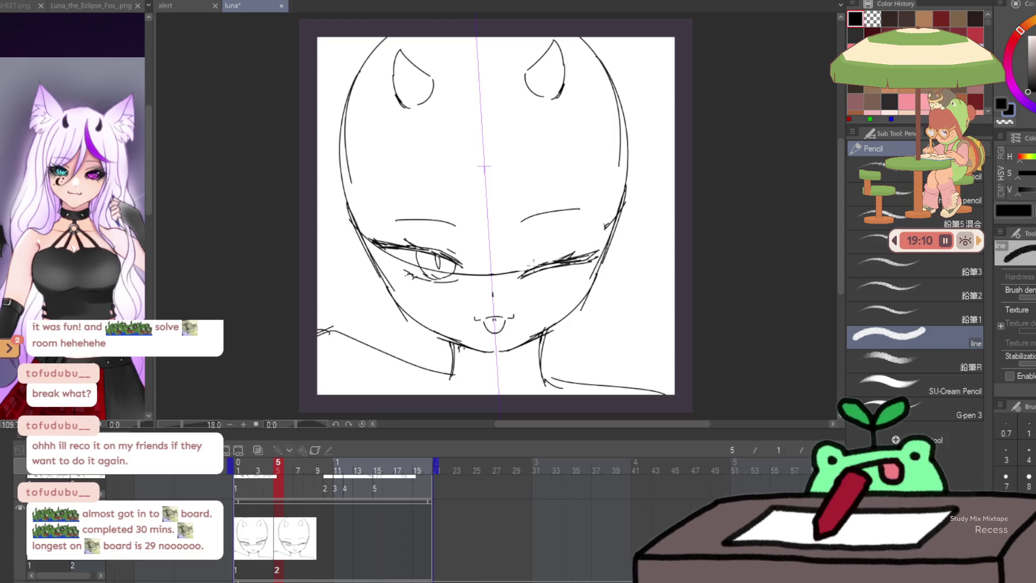
drag(523, 266, 549, 258)
Nudge the winking face sketch a few pixels down with the Move layer tool
key(h)
key(h)
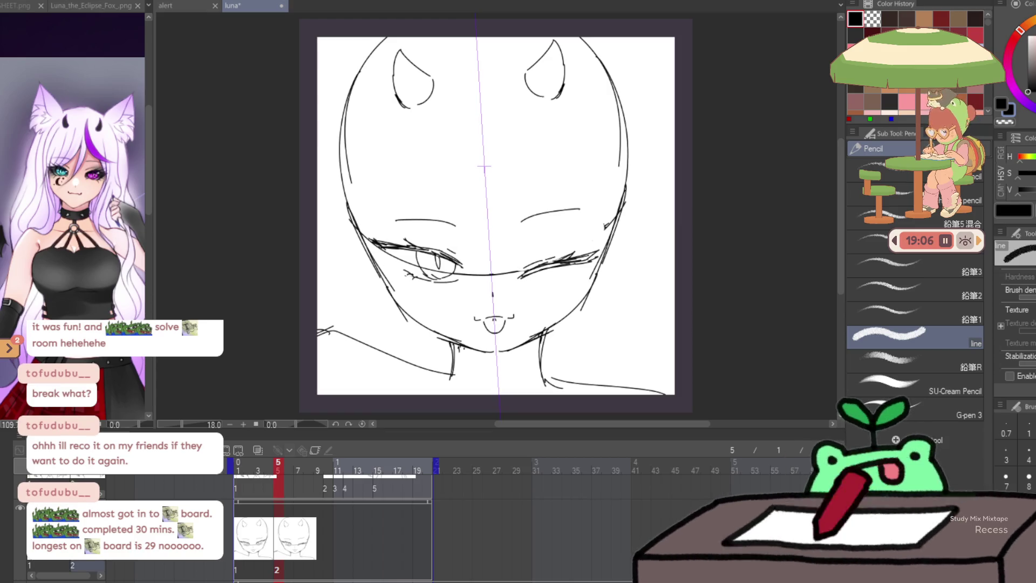
key(k)
drag(447, 246, 447, 249)
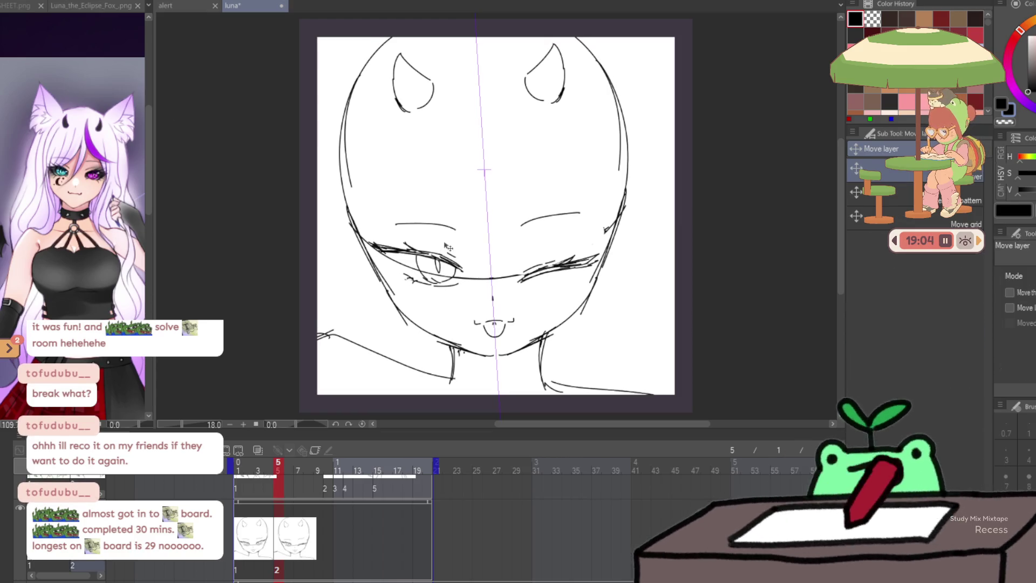
key(j)
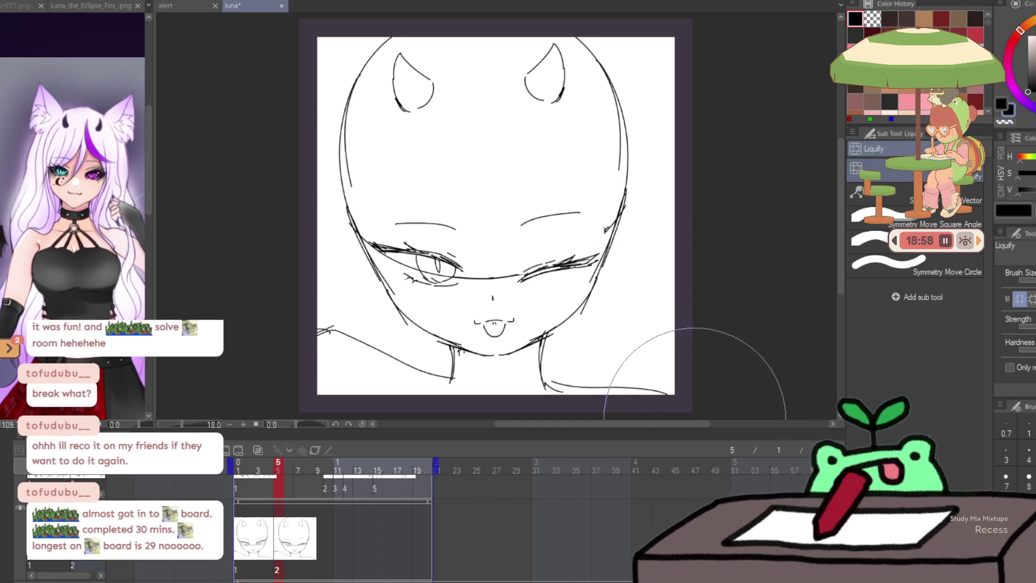
key(Right)
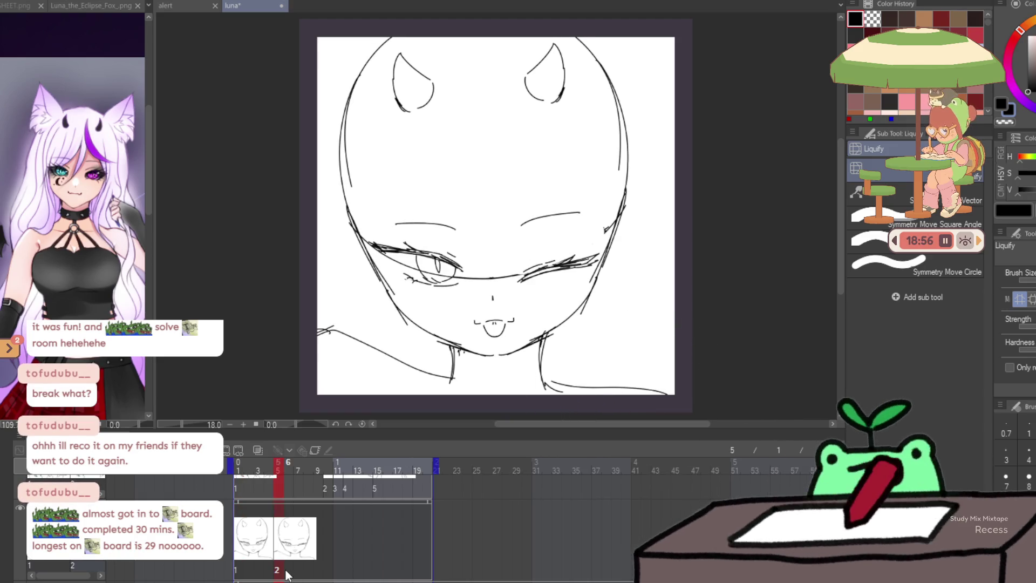
Paste the winking face sketch into cel 3 at frame 6, keeping its position
key(ctrl+shift+alt+n)
key(ctrl+z)
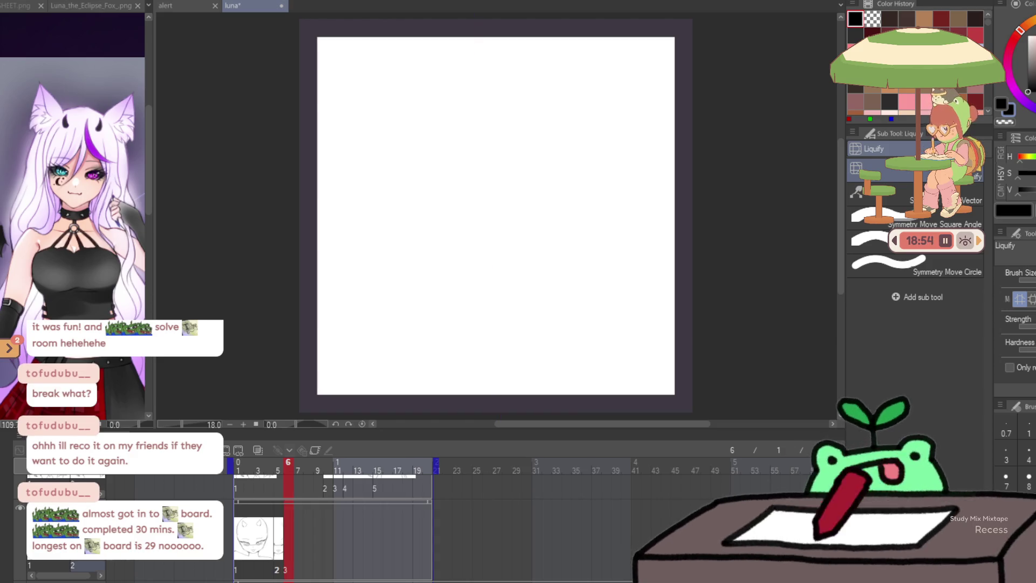
key(ctrl+v)
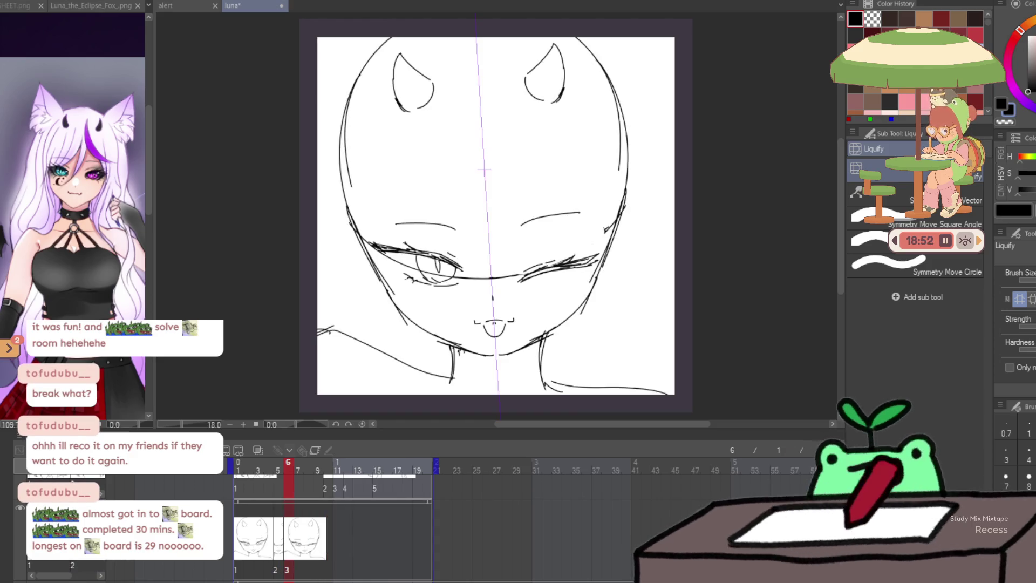
key(ctrl+t)
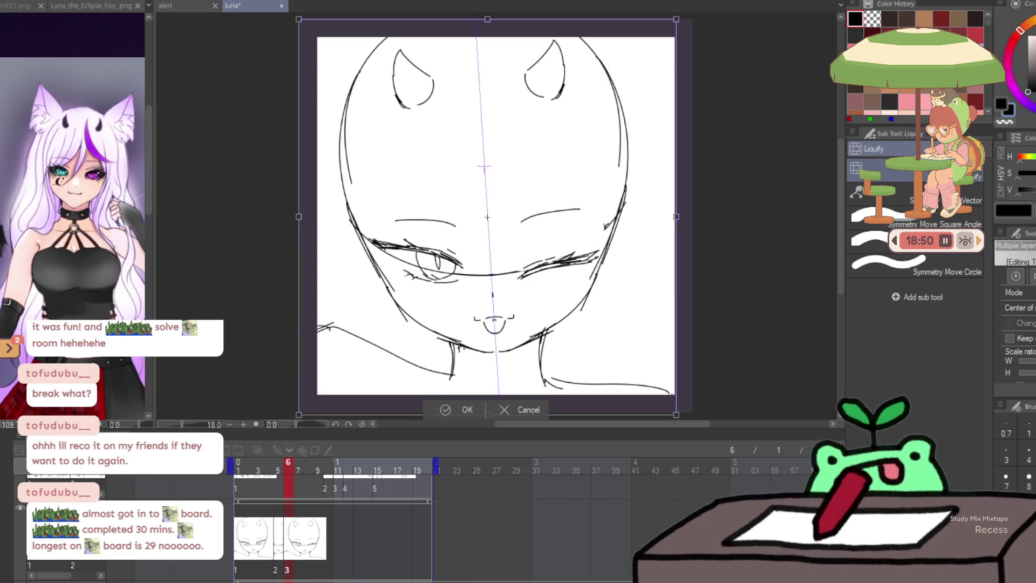
key(Return)
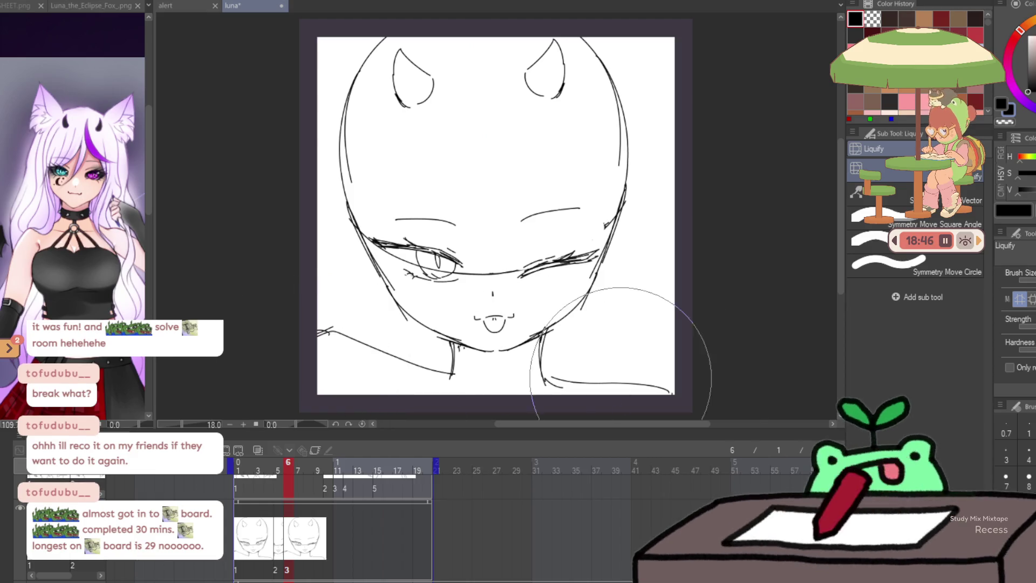
Check frame 2, return to frame 1 and play the animation
click(249, 558)
click(240, 567)
key(Return)
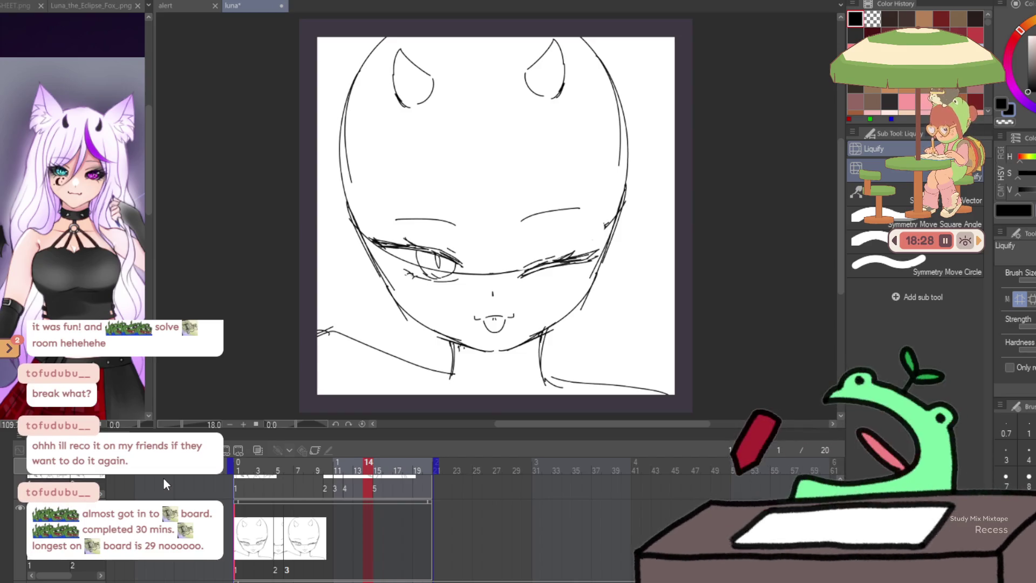
Scrub and play the animation, stop at frame 11, and add blank cel 4 at frame 12
mouse_move(290, 465)
mouse_down()
mouse_move(329, 471)
mouse_move(286, 570)
mouse_move(323, 568)
mouse_up()
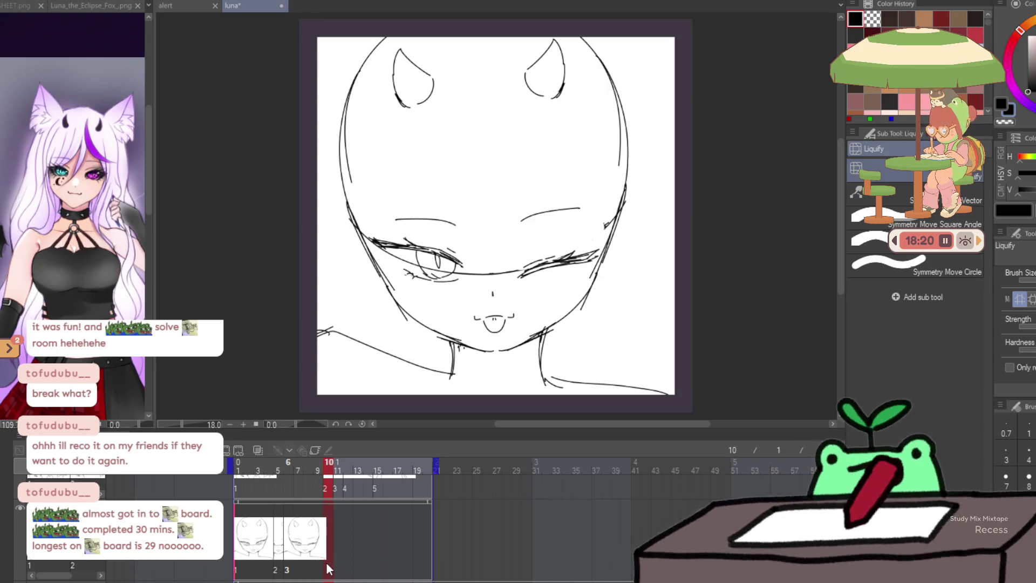
drag(328, 569, 203, 481)
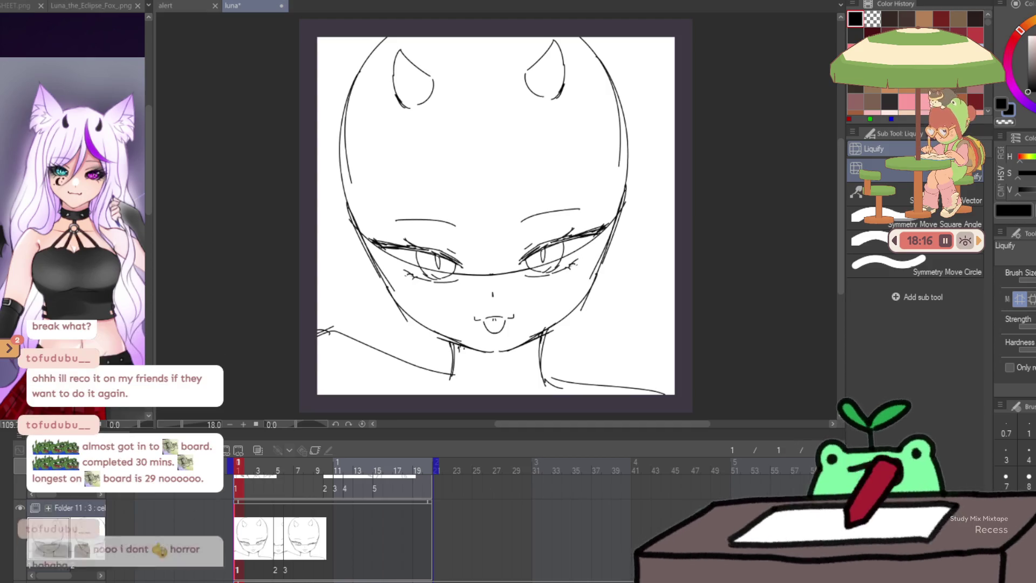
key(space)
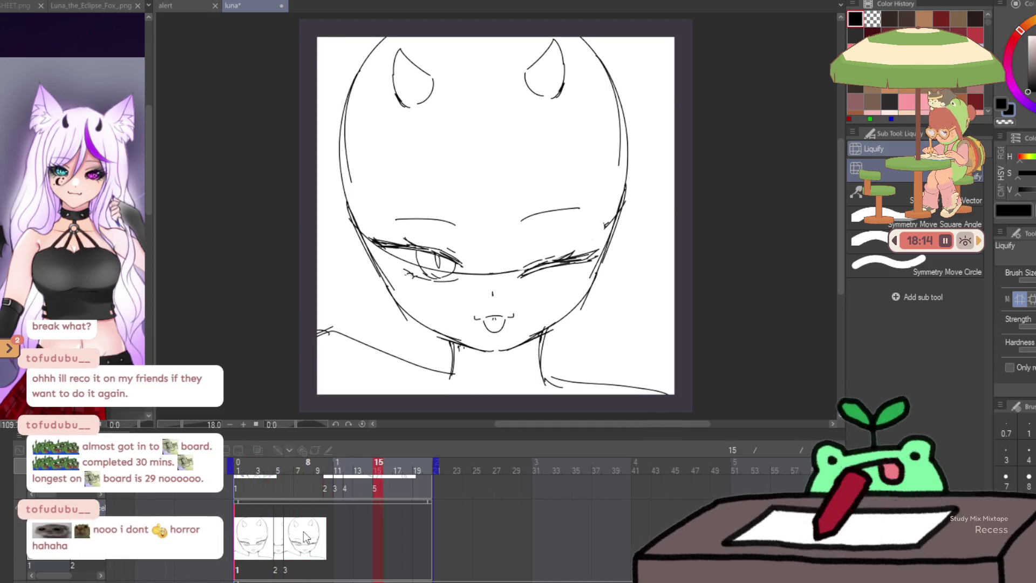
key(space)
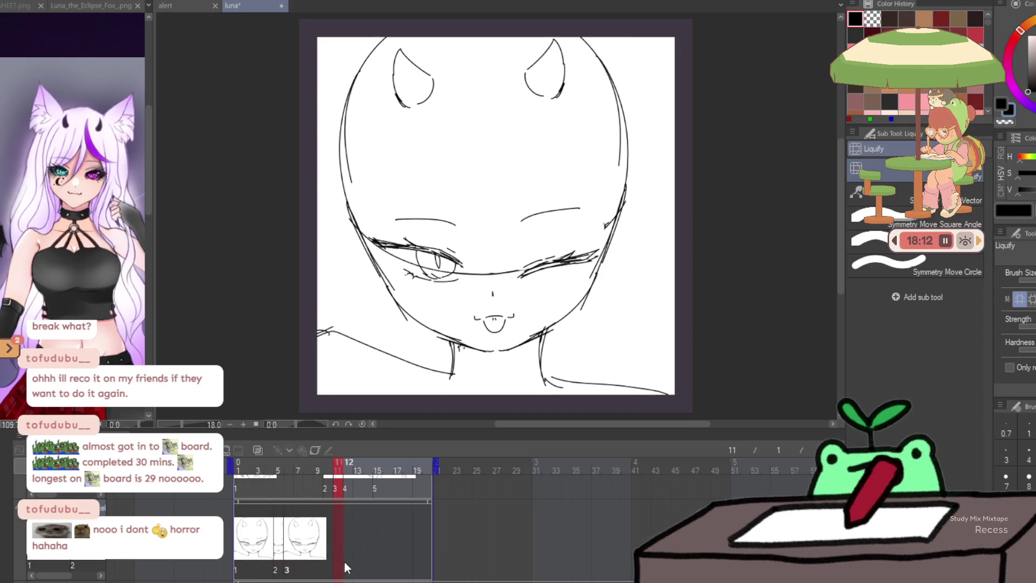
click(348, 563)
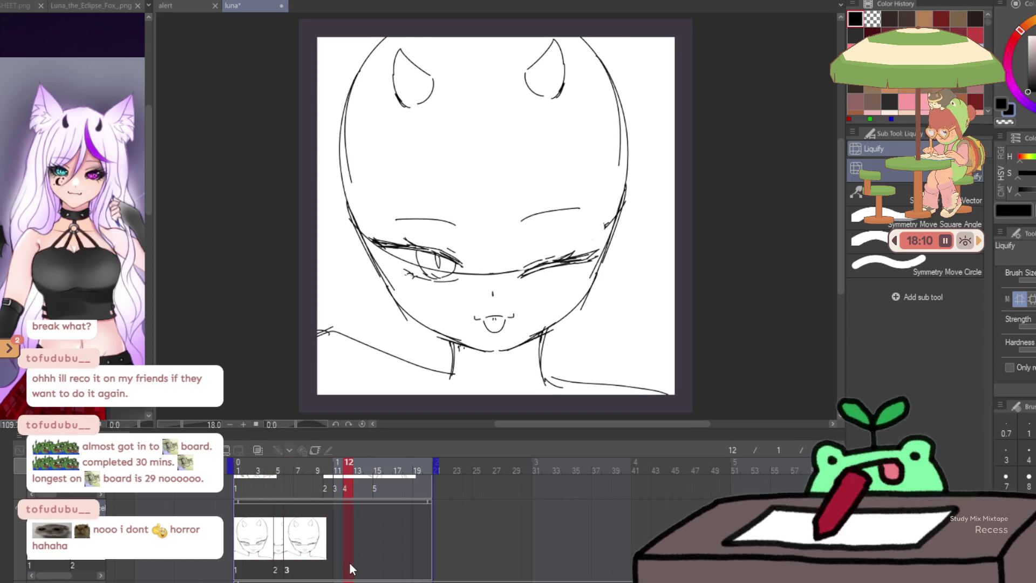
key(ctrl+shift+alt+n)
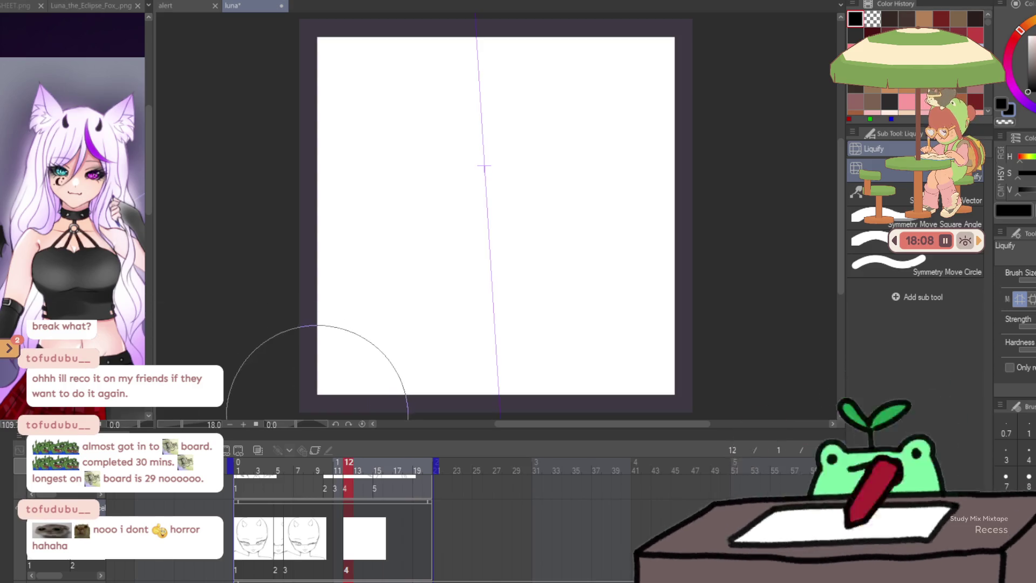
With stabilization and onion skin on, trace the mirrored face outline down to the chin point
key(p)
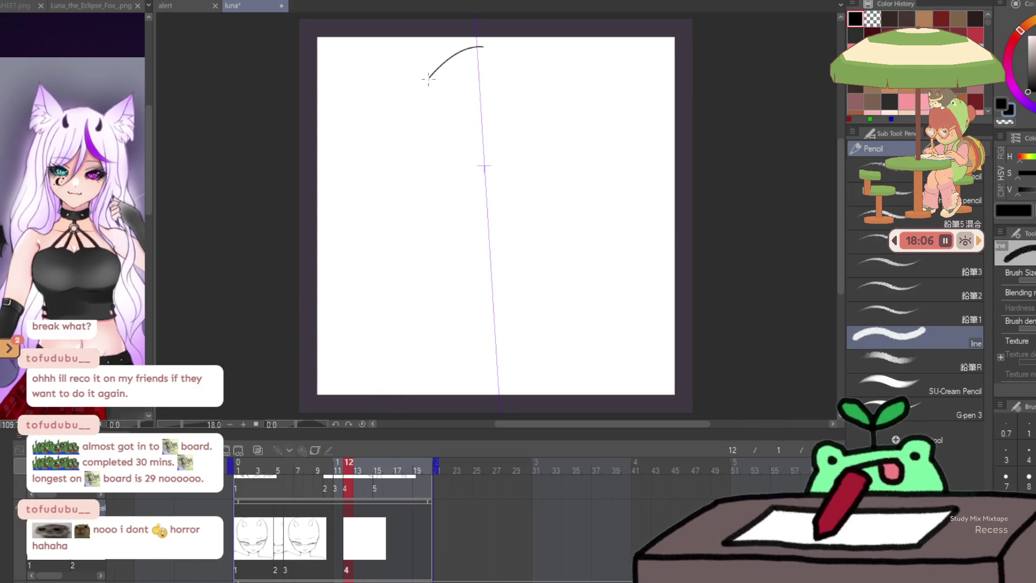
drag(437, 68, 405, 150)
key(ctrl+z)
scroll(1017, 324, down, 1)
click(1009, 376)
click(261, 454)
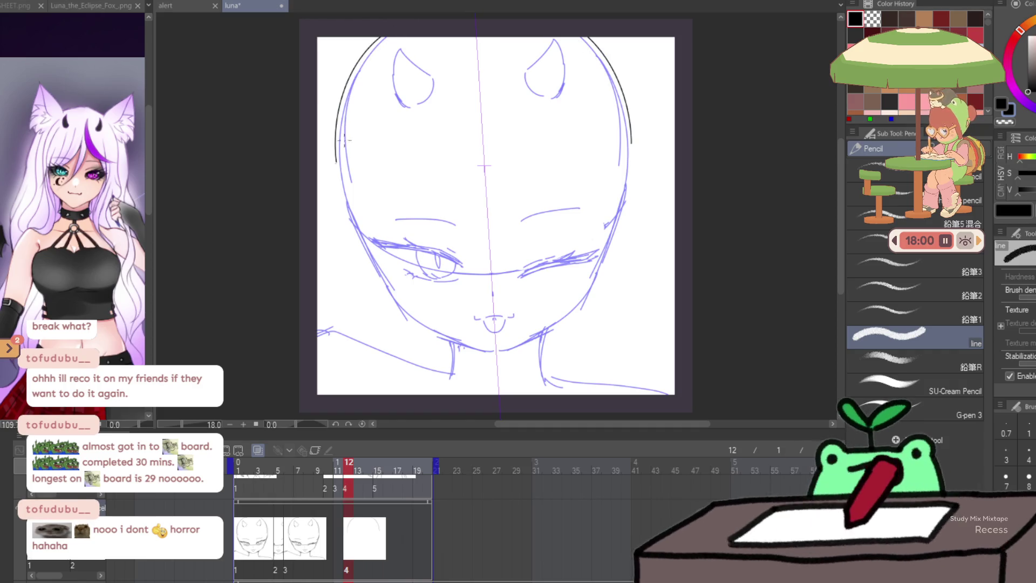
mouse_move(385, 36)
mouse_down()
mouse_move(340, 140)
mouse_move(353, 227)
mouse_up()
drag(346, 178, 389, 286)
mouse_move(367, 238)
mouse_down()
mouse_move(399, 310)
mouse_move(456, 345)
mouse_up()
drag(518, 340, 499, 355)
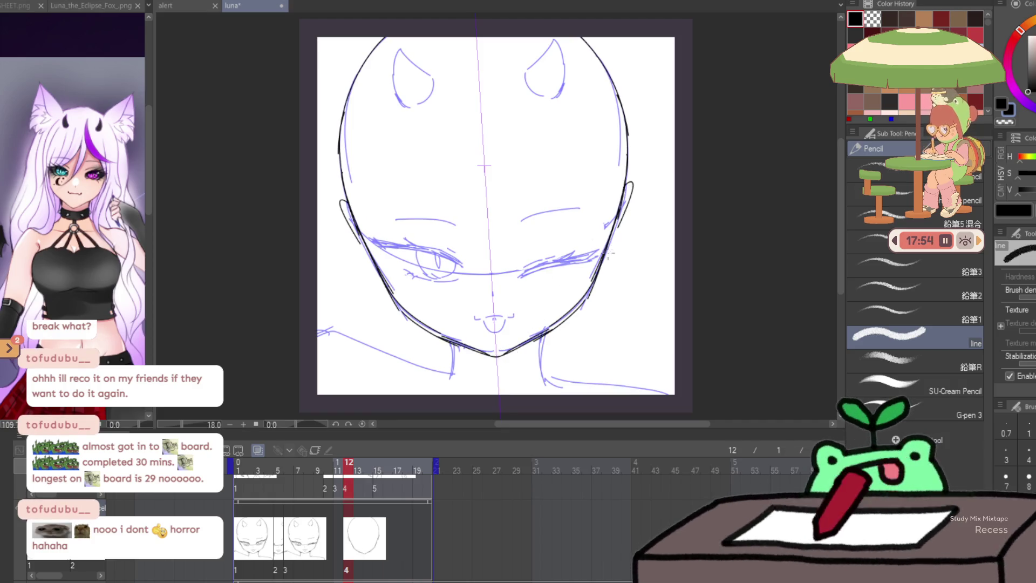
Draw the curve above the eyes and mirrored eyebrows, erasing unwanted brow strokes
drag(383, 245, 486, 216)
key(ctrl+z)
drag(383, 254, 489, 227)
mouse_move(520, 183)
mouse_down()
mouse_move(552, 175)
mouse_move(614, 188)
mouse_up()
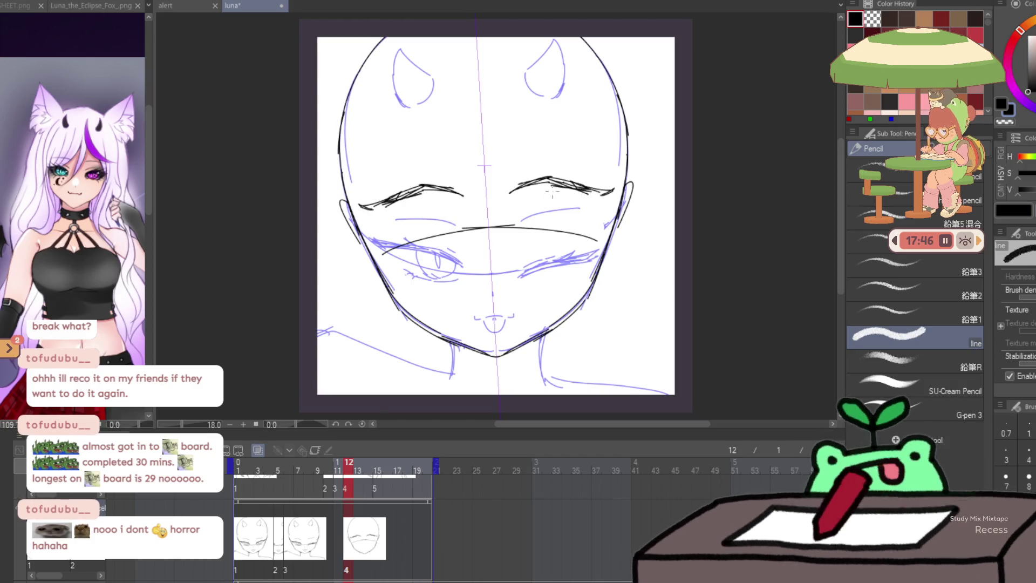
drag(522, 210, 561, 213)
key(ctrl+z)
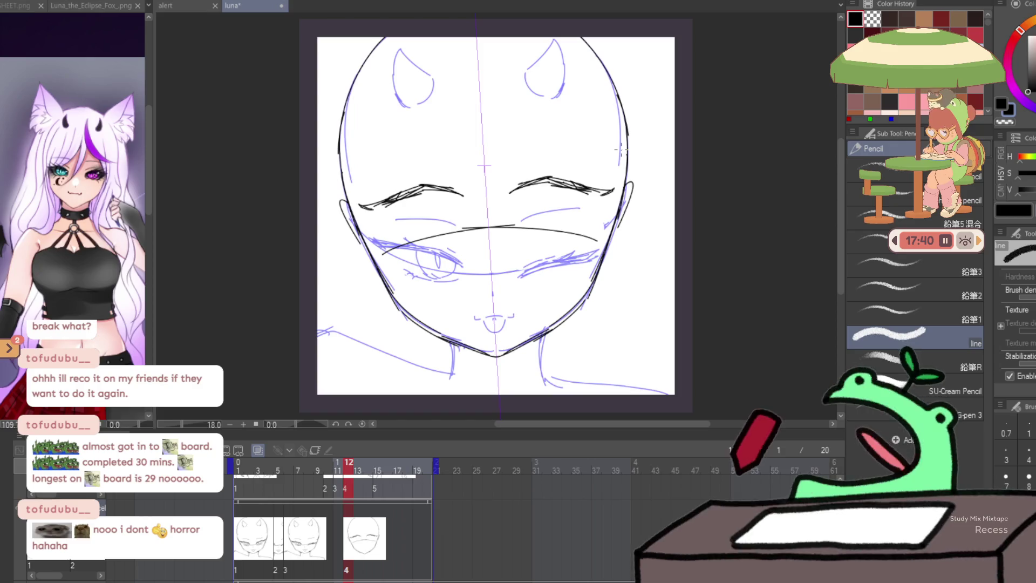
key(e)
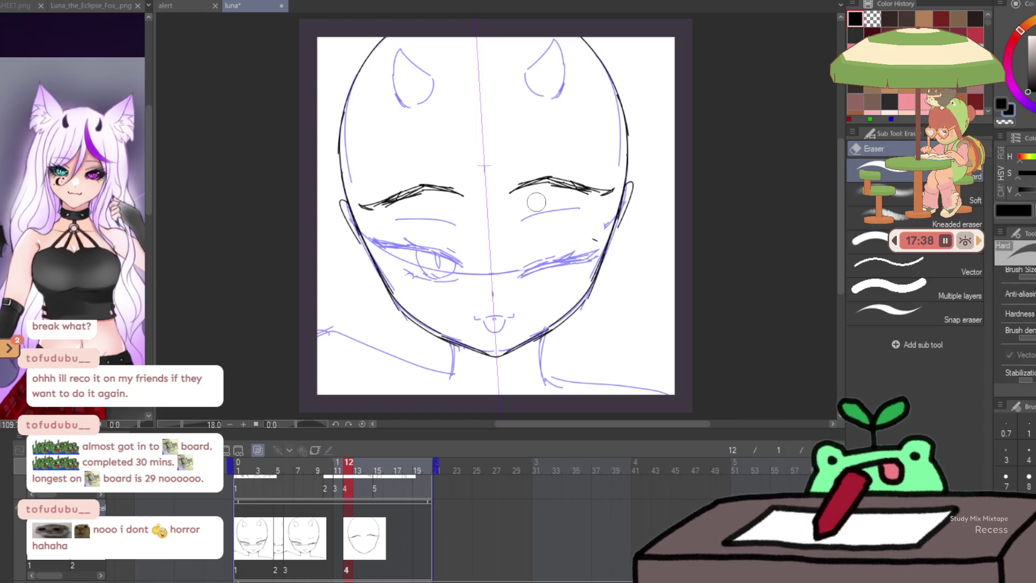
drag(516, 186, 578, 180)
key(p)
drag(383, 254, 596, 240)
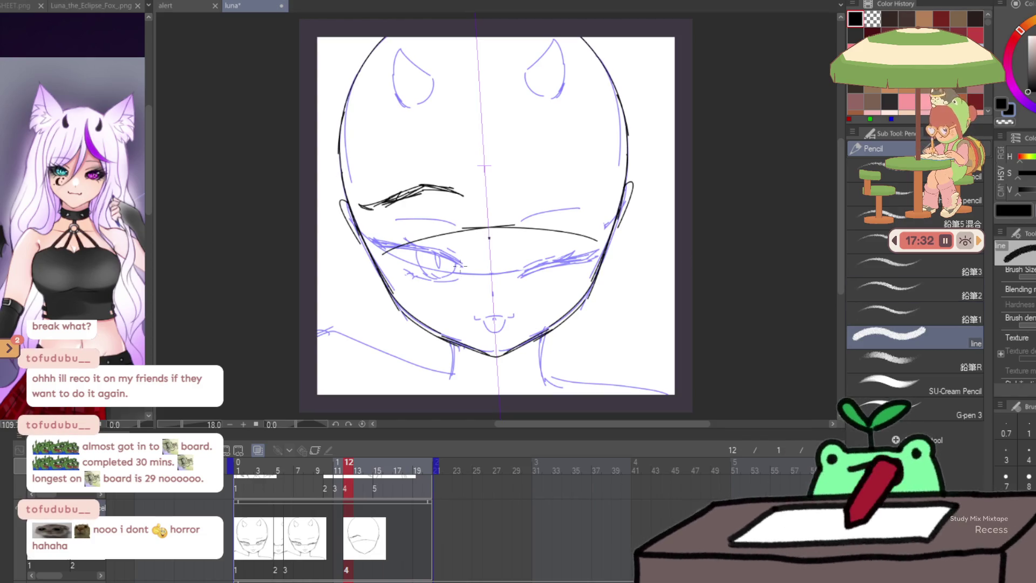
Add the U-shaped nose, one open eye and a winking lash line, then hide the onion skin
drag(517, 262, 482, 264)
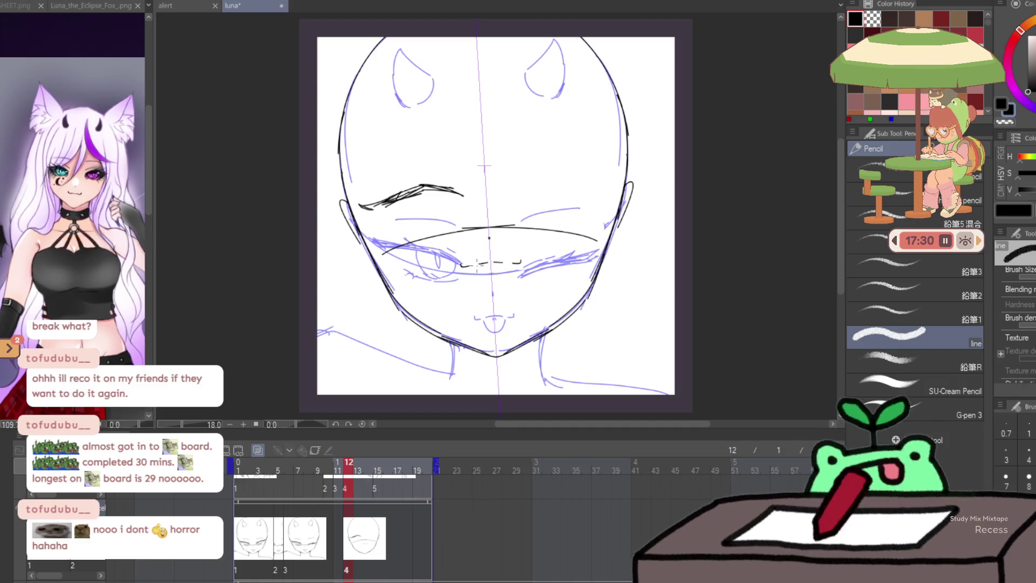
drag(478, 264, 504, 263)
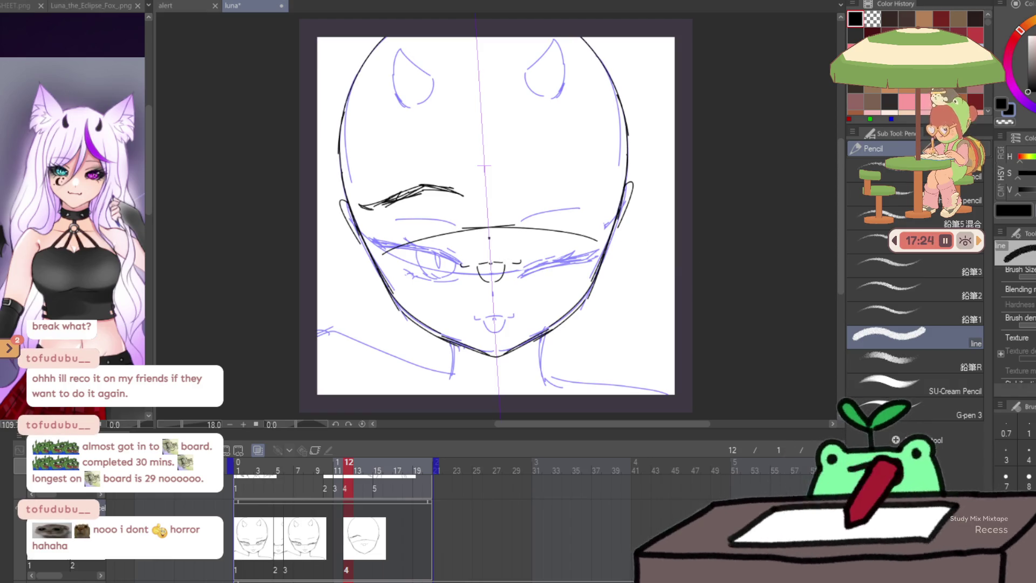
scroll(1017, 324, down, 2)
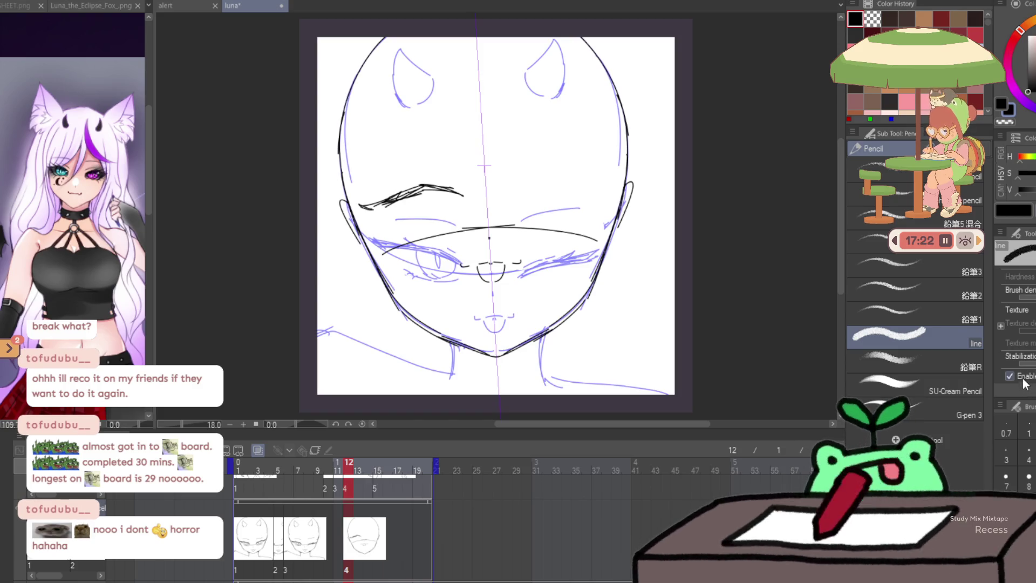
drag(435, 192, 448, 214)
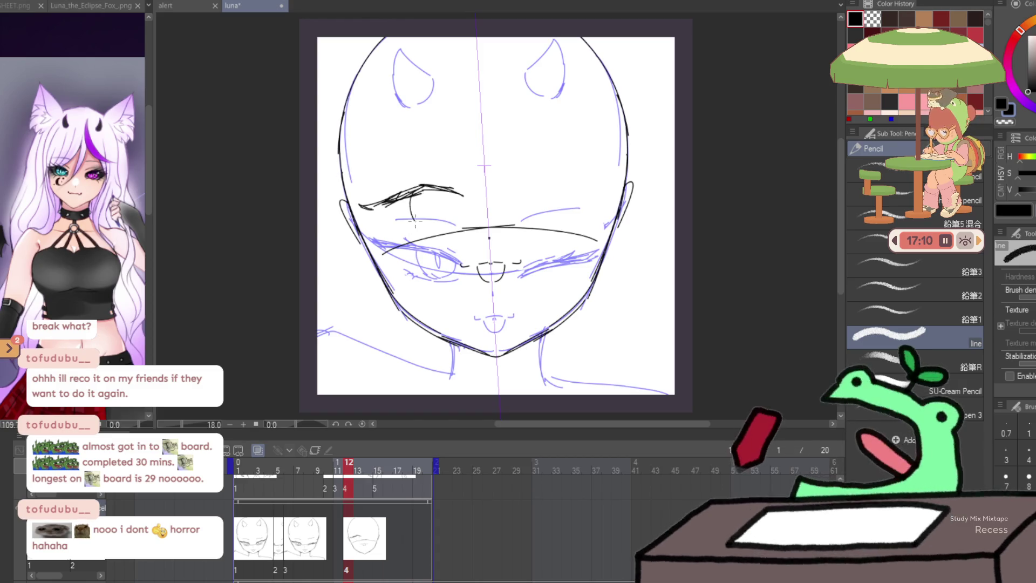
drag(434, 190, 453, 220)
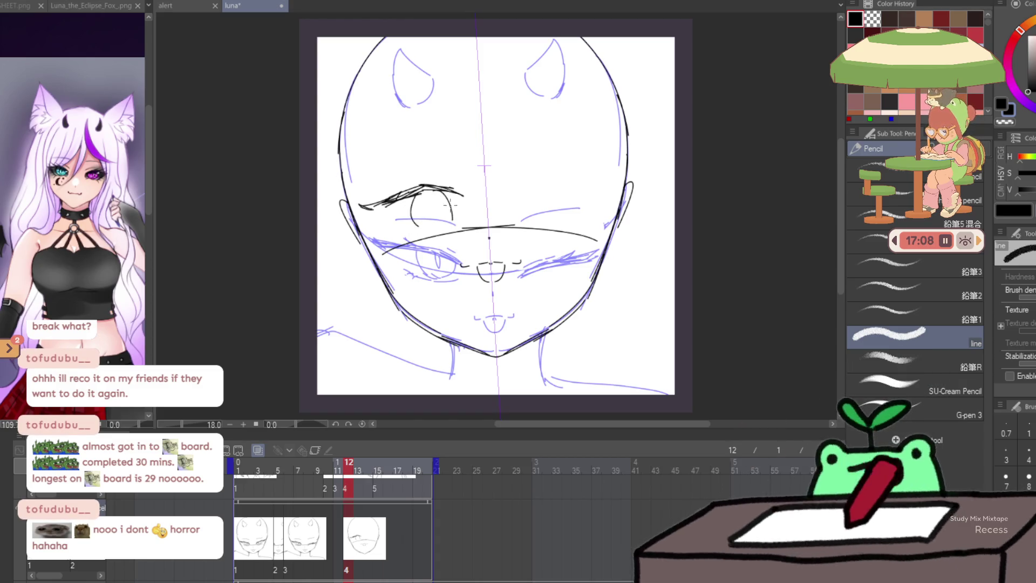
drag(519, 209, 591, 210)
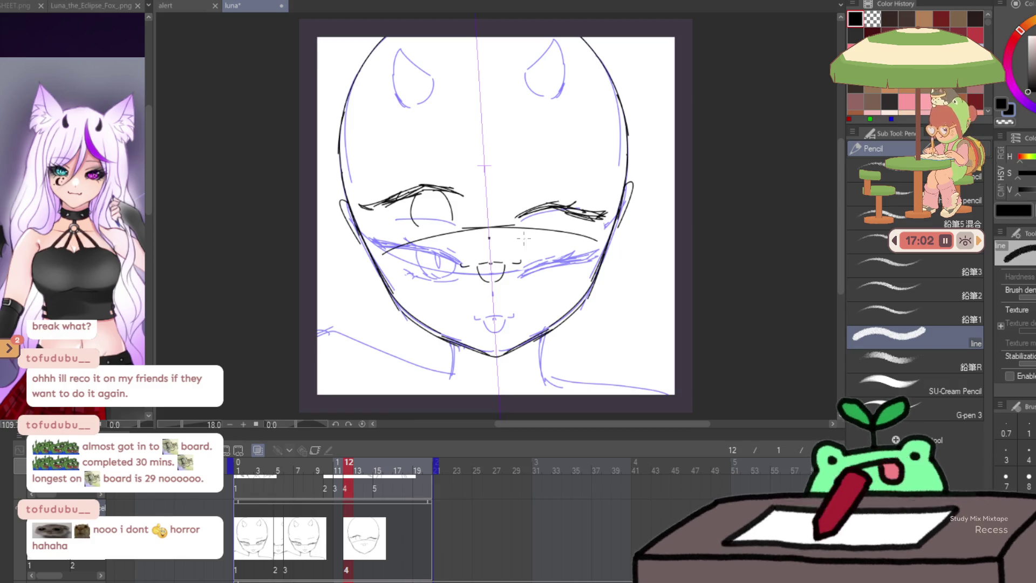
click(258, 450)
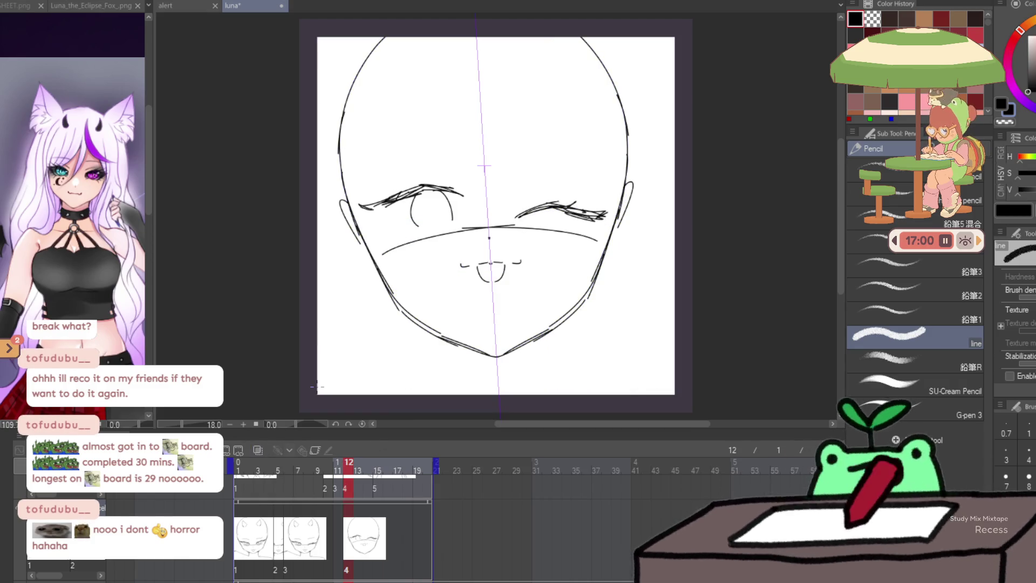
Reshape the mouth with Liquify and clear the selection around it
key(m)
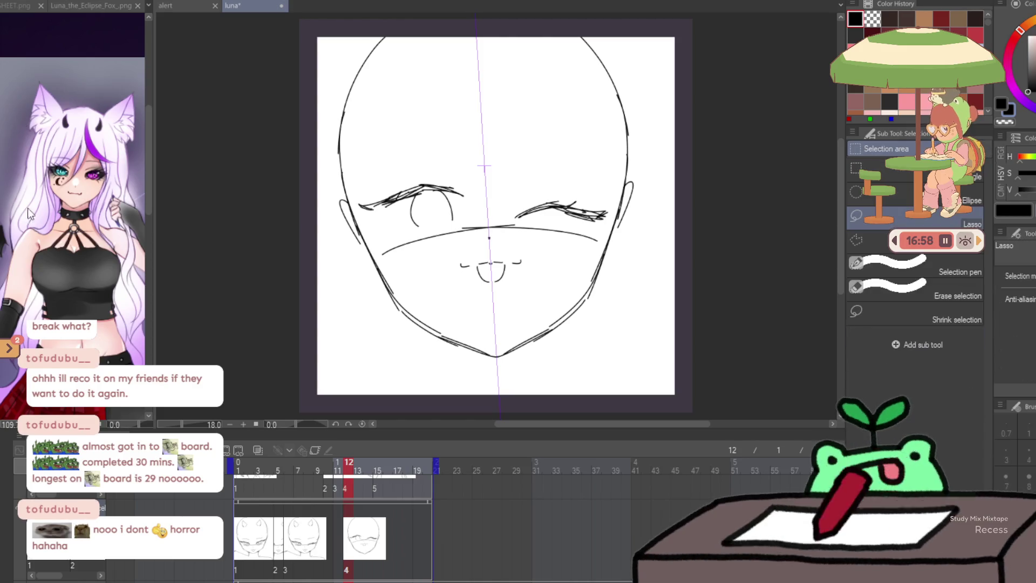
key(l)
mouse_move(494, 268)
mouse_down()
mouse_move(498, 286)
mouse_move(479, 251)
mouse_move(539, 264)
mouse_up()
key(m)
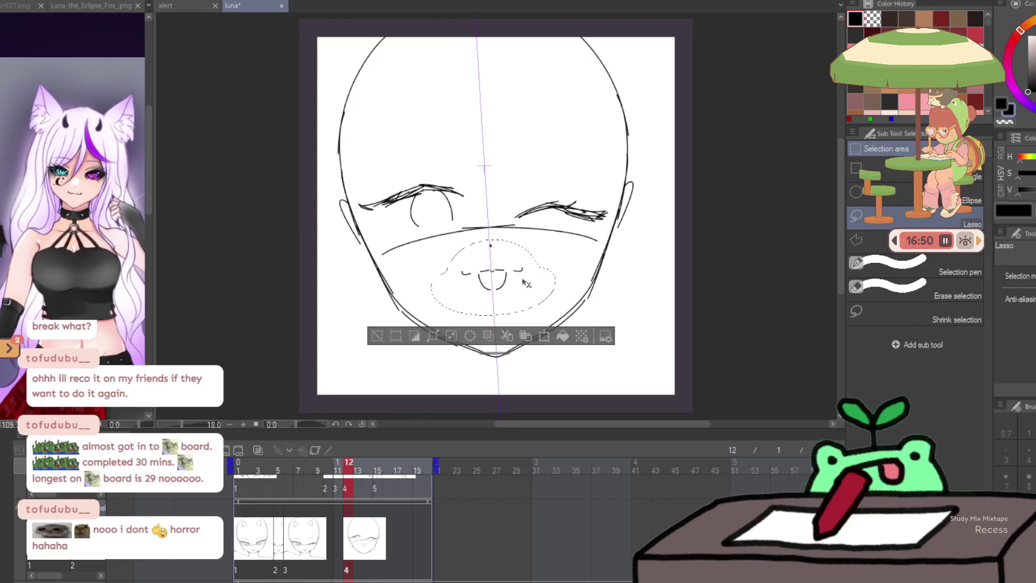
key(ctrl+d)
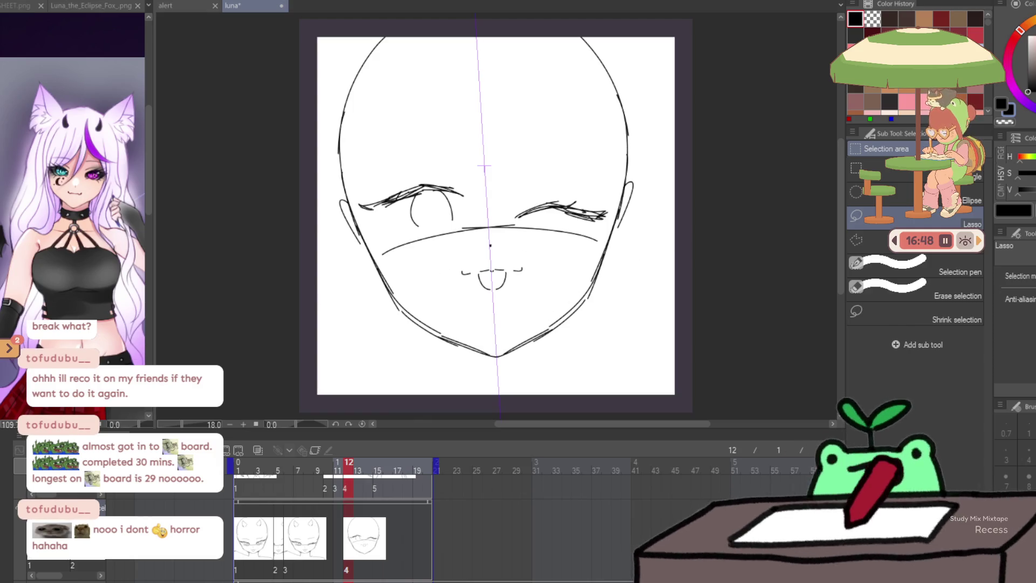
Lasso-move the eyes, nose and mouth slightly lower, then close the left iris circle
drag(572, 139, 615, 172)
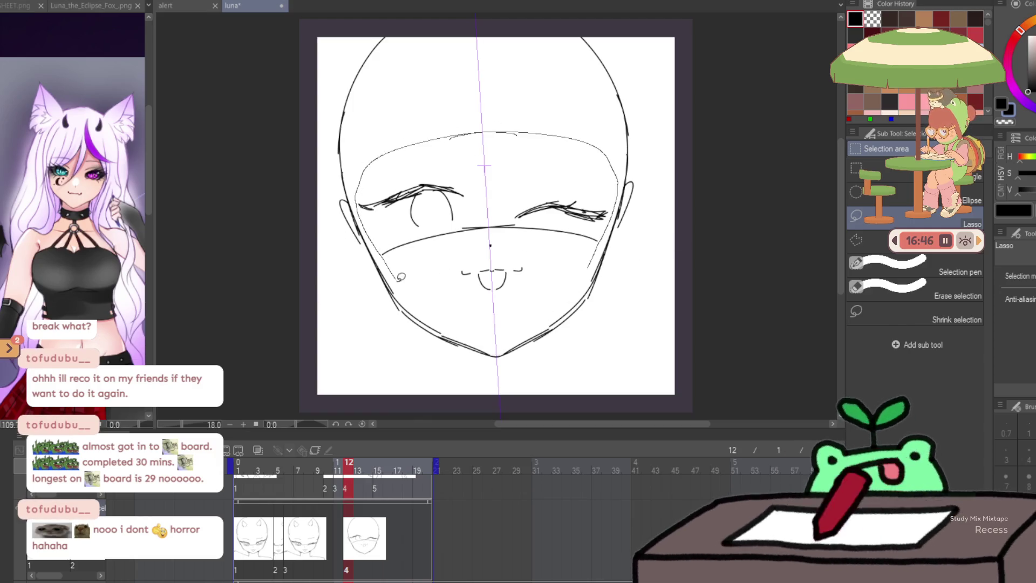
drag(510, 297, 506, 299)
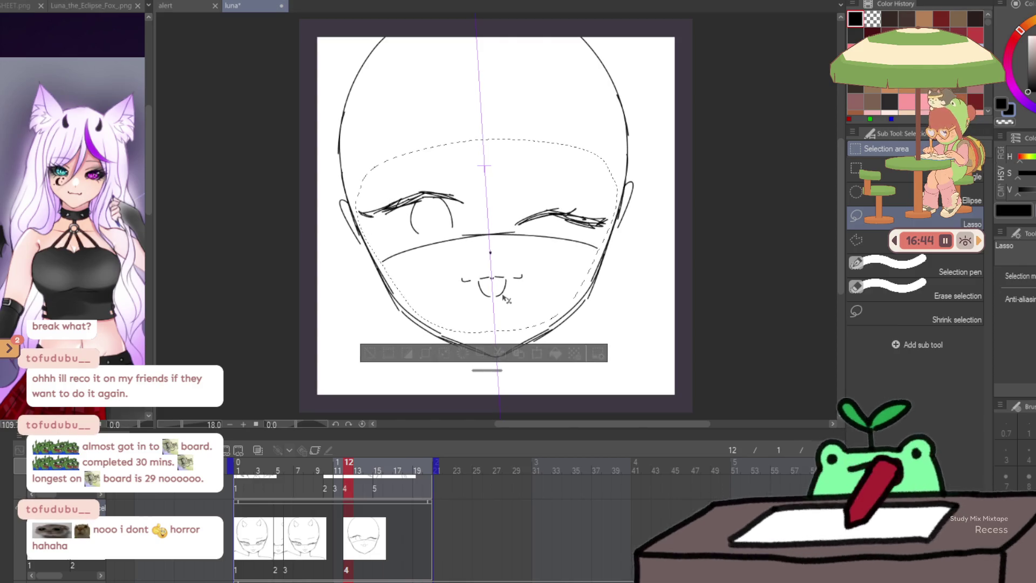
key(ctrl+d)
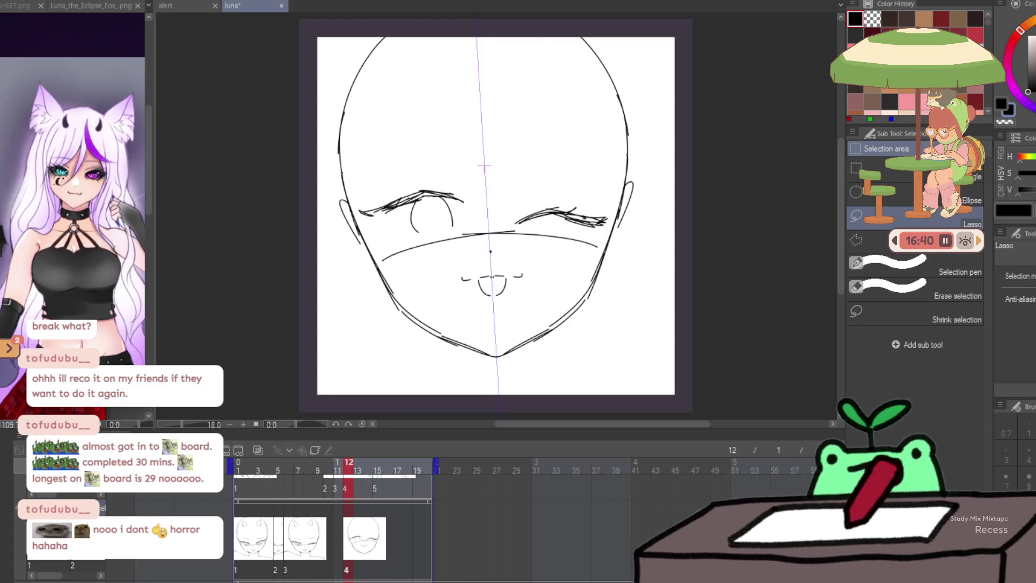
key(p)
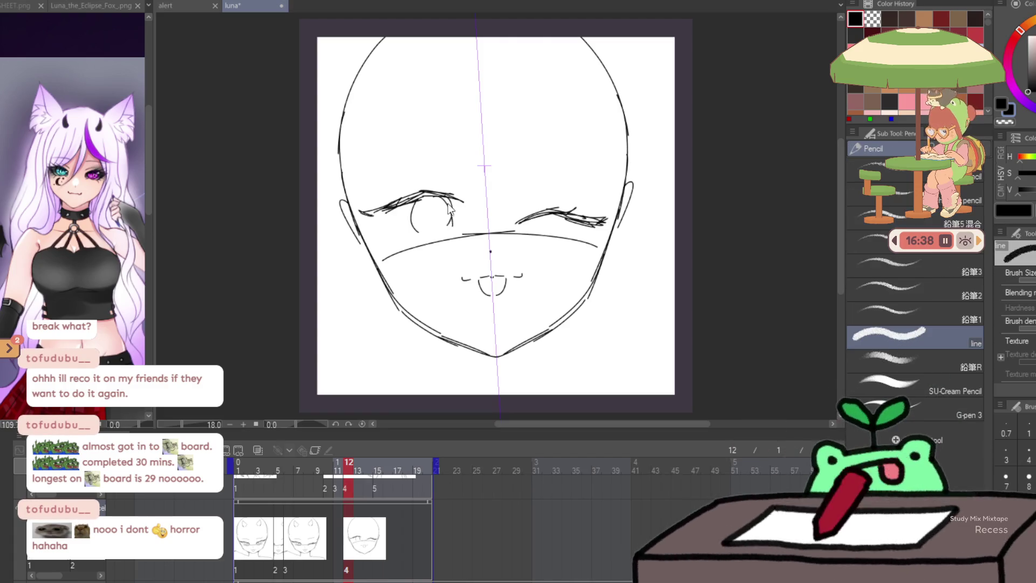
drag(430, 198, 451, 225)
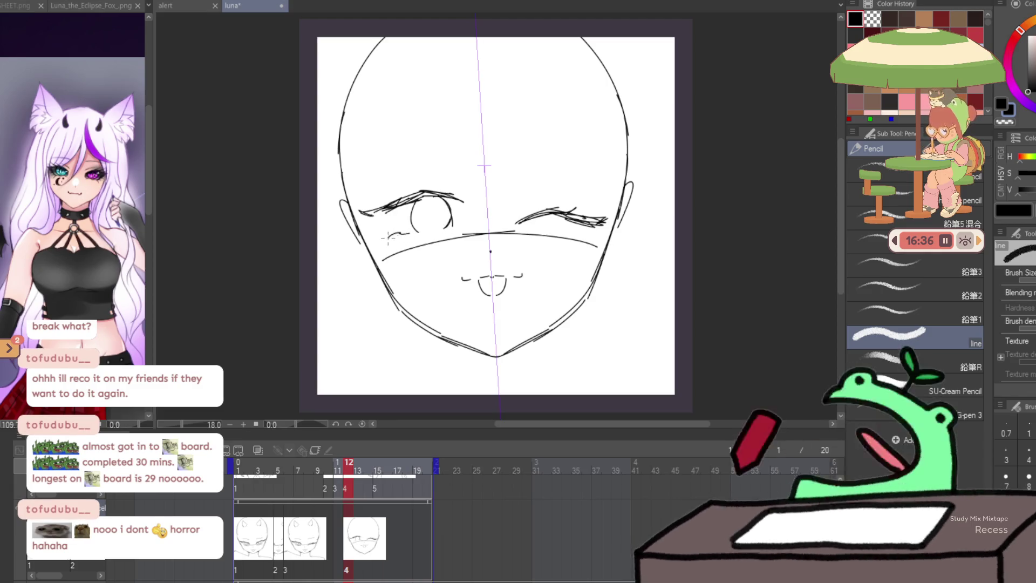
Redraw the left eye's upper lid, add lashes over the closed right eye, and sketch the left eyebrow
key(ctrl+z)
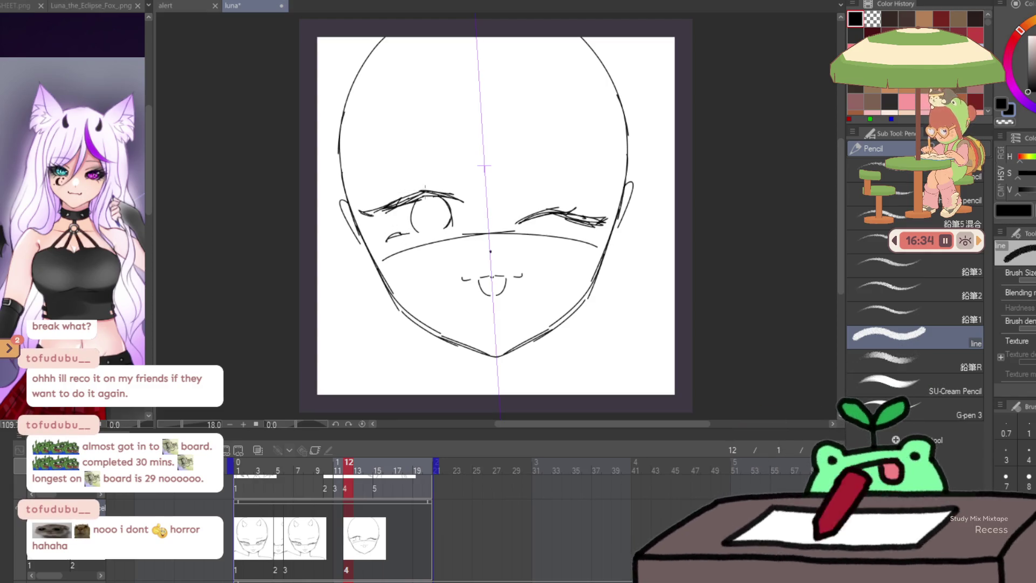
drag(389, 194, 427, 190)
drag(523, 208, 552, 203)
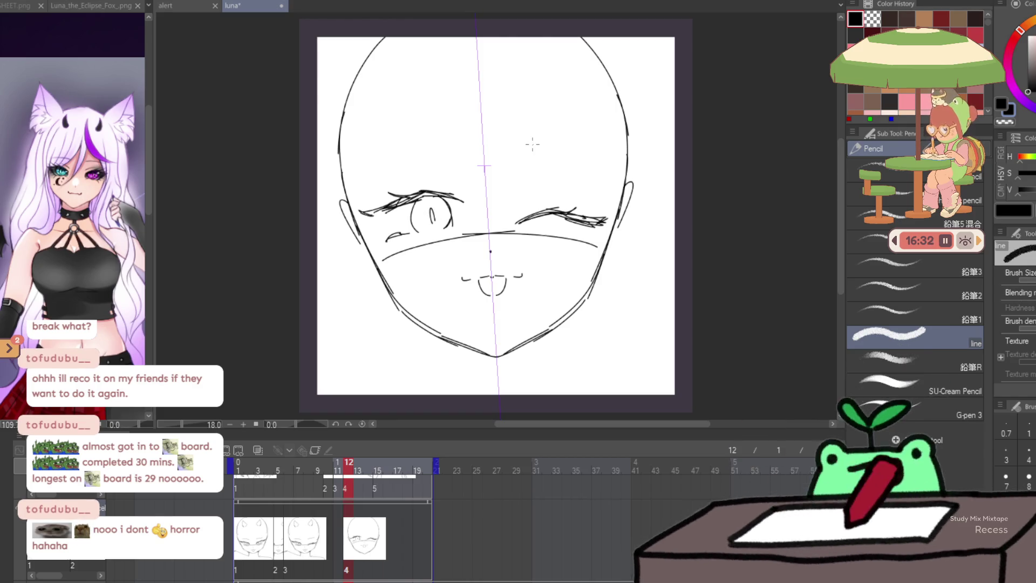
drag(358, 172, 446, 162)
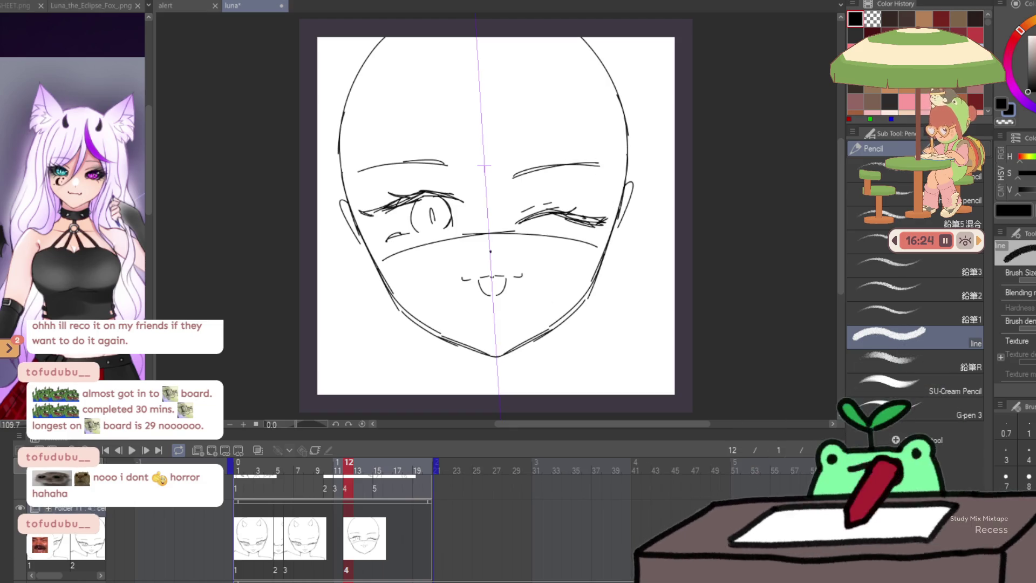
key(j)
key(j)
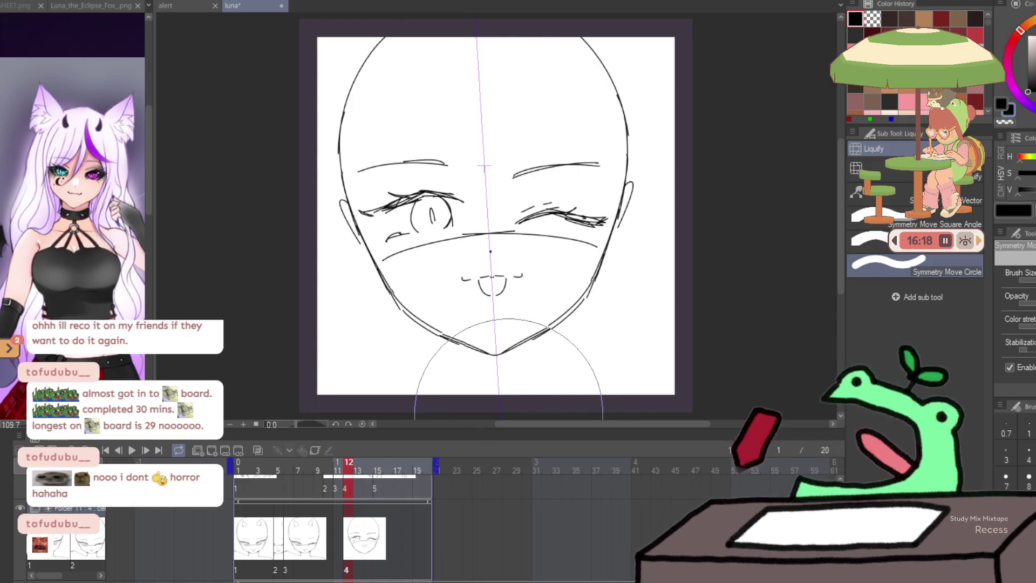
Try a slight clockwise rotation of the whole face with Free Transform
drag(324, 347, 317, 308)
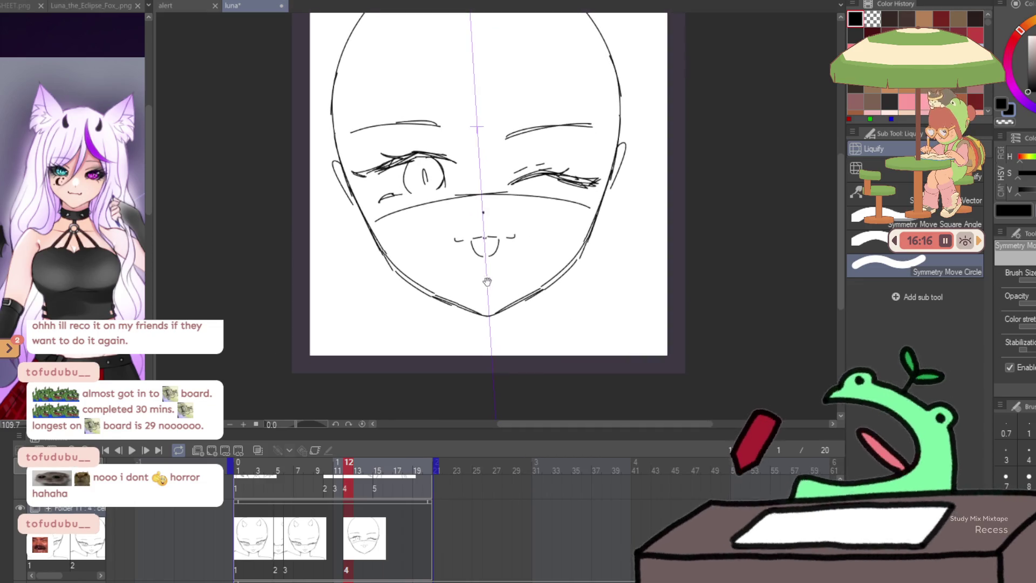
click(864, 168)
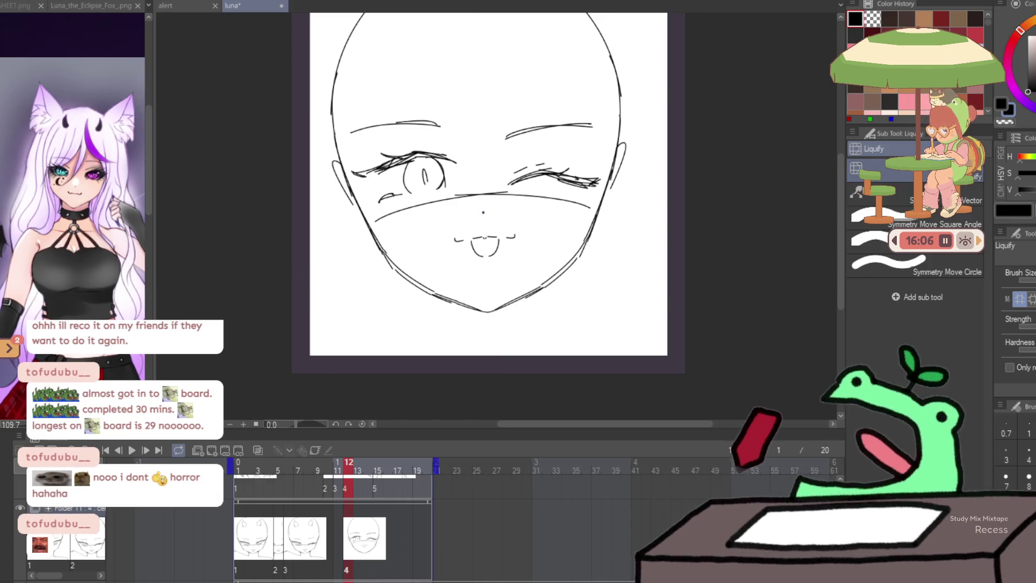
key(ctrl+t)
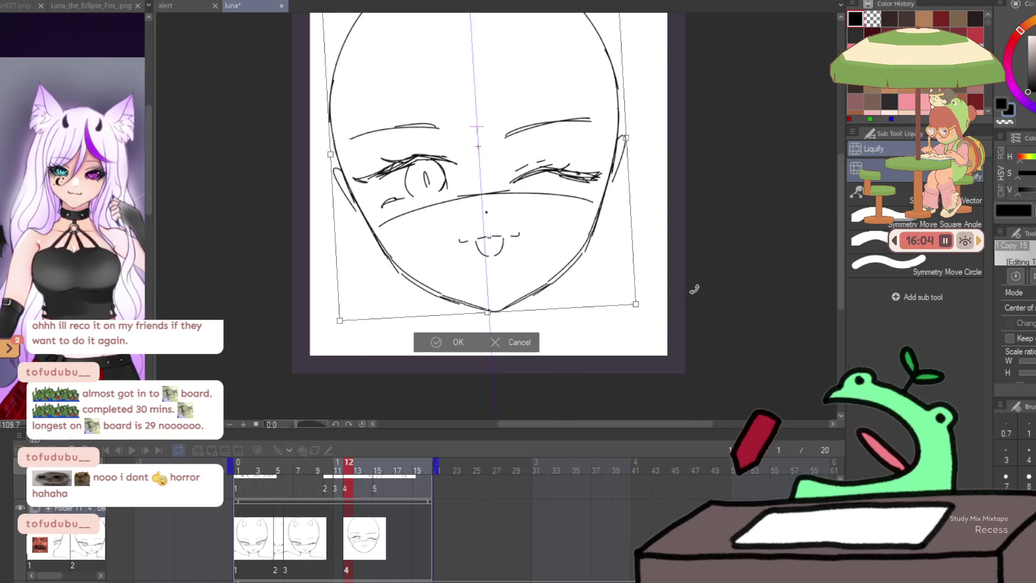
key(Escape)
key(ctrl+t)
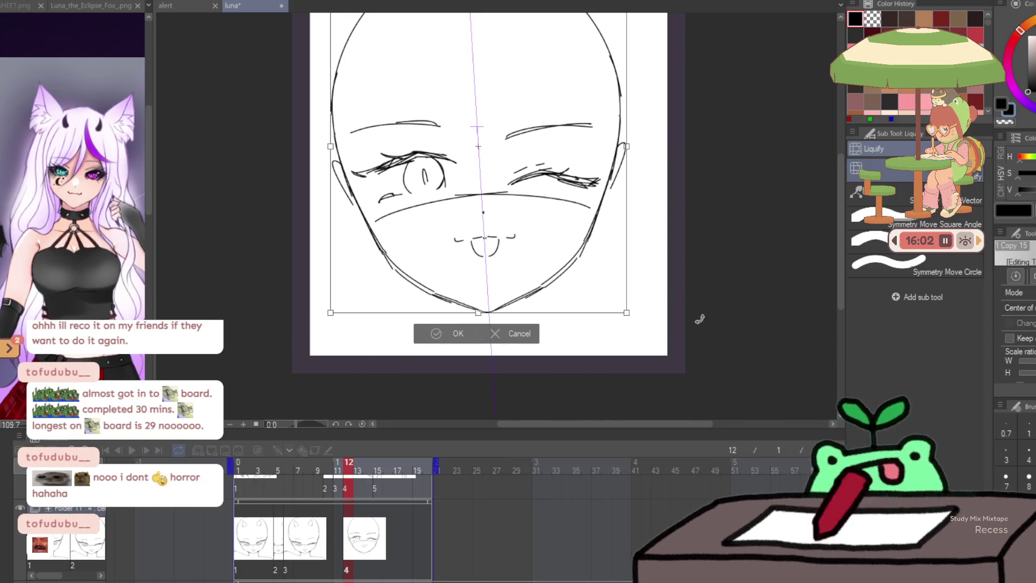
drag(694, 317, 697, 297)
key(Return)
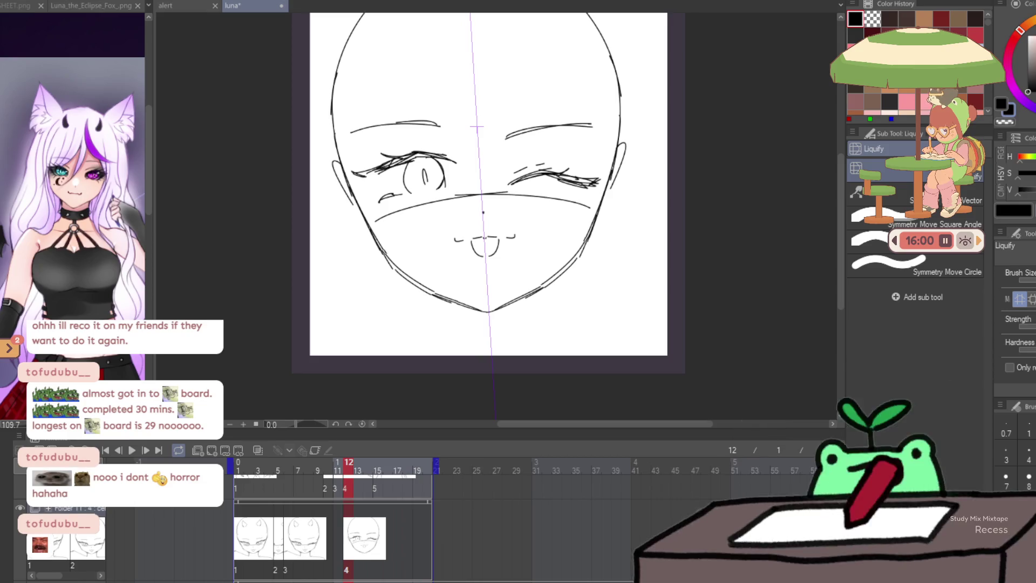
Tilt the face counter-clockwise instead and shift it slightly right
key(ctrl+t)
drag(666, 306, 694, 290)
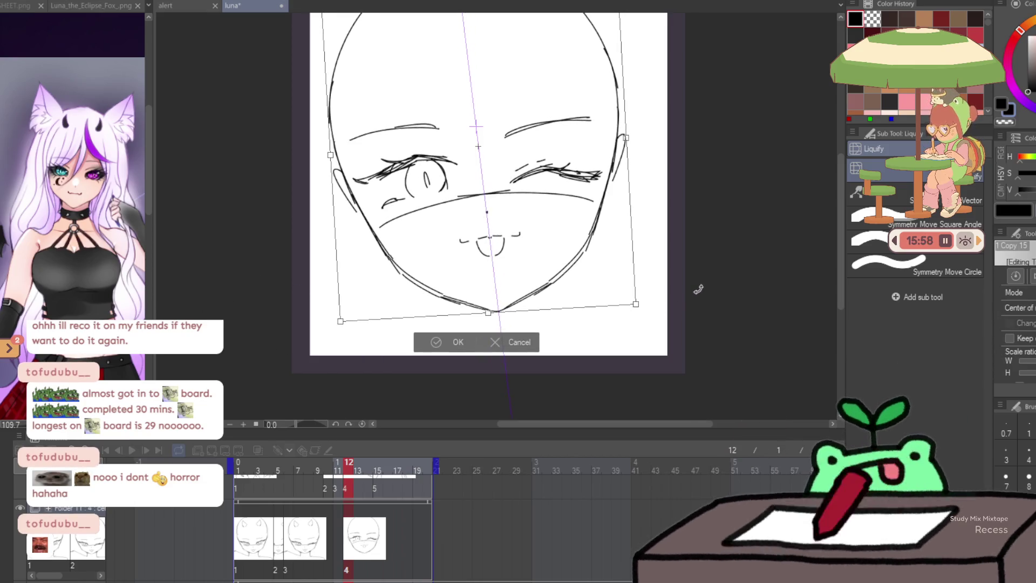
key(Return)
key(ctrl+t)
drag(581, 287, 565, 324)
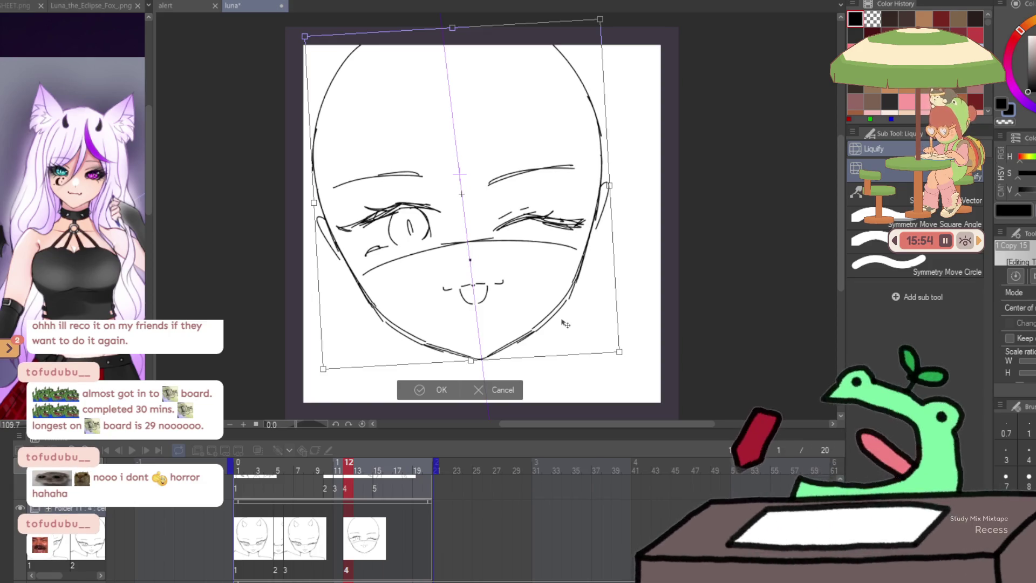
mouse_move(641, 334)
mouse_down()
mouse_move(637, 315)
mouse_move(578, 318)
mouse_up()
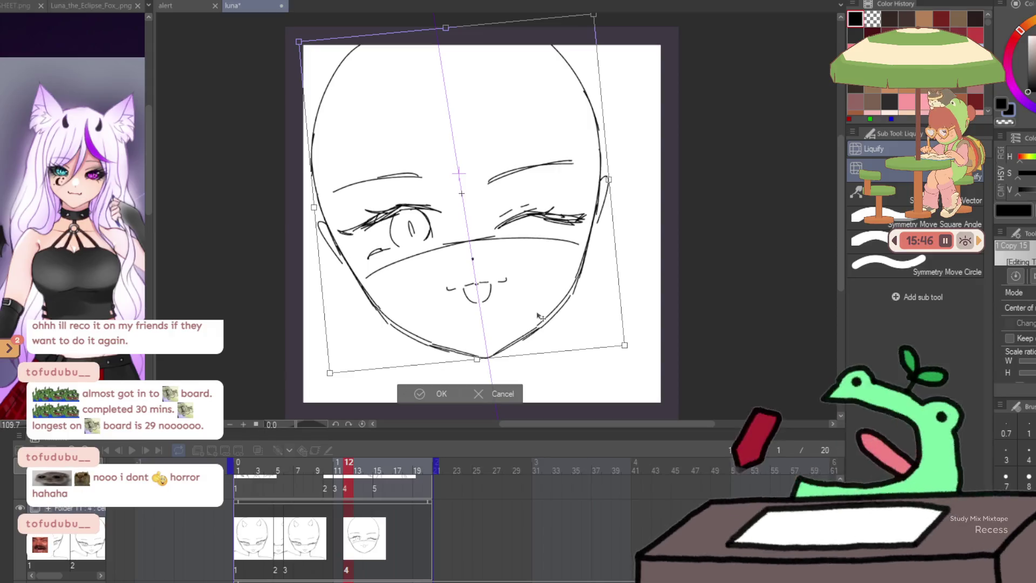
key(Return)
Erase the stray guide line across the lower face
key(p)
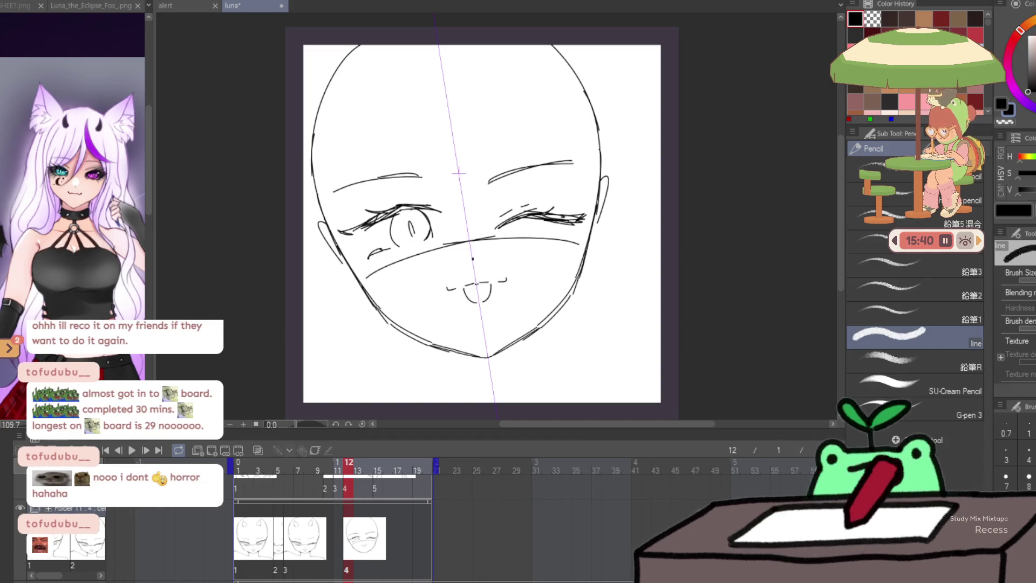
key(e)
drag(369, 274, 574, 243)
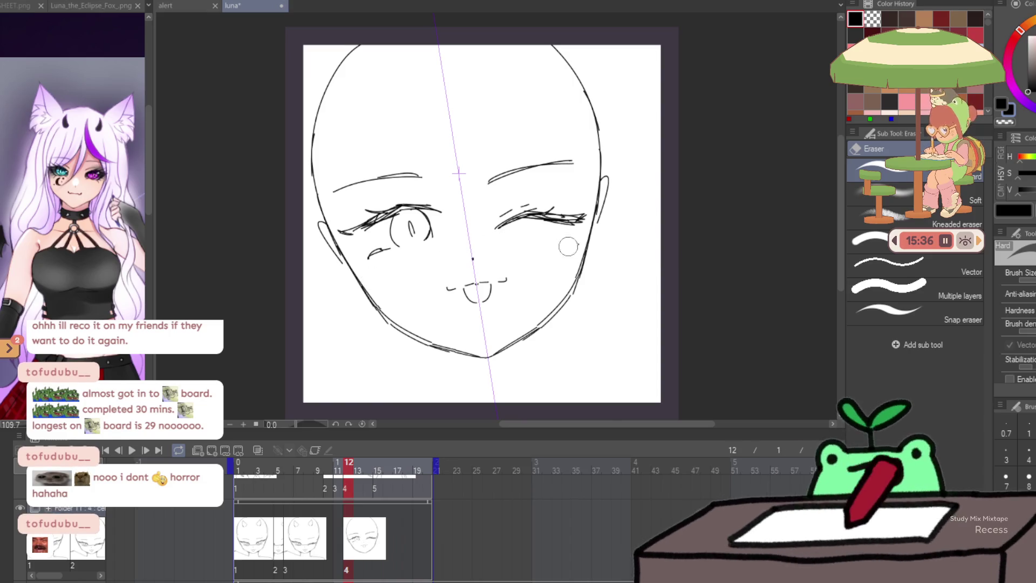
Mark tick points on the jaw line and sketch the ears on top of the head
key(j)
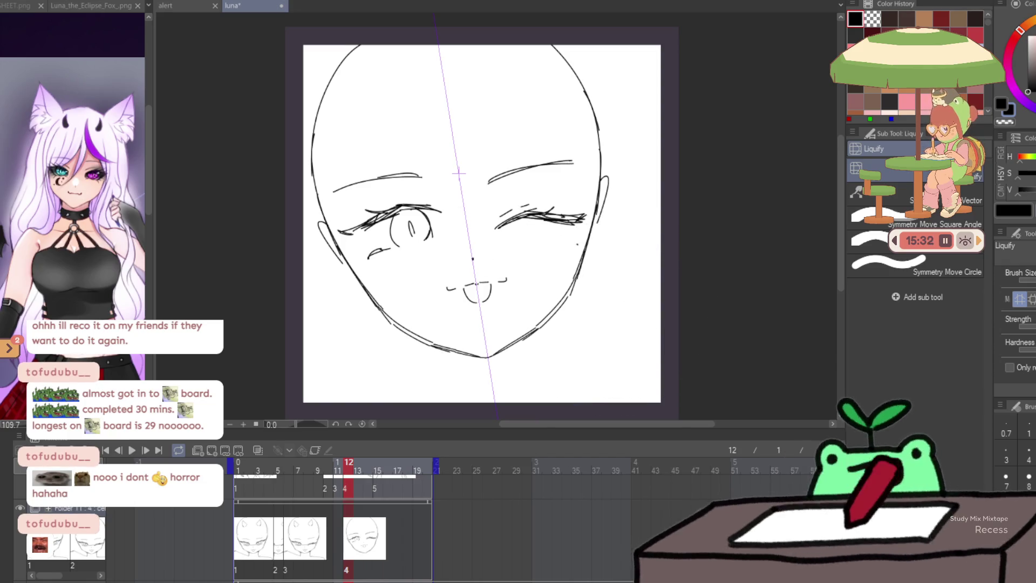
key(p)
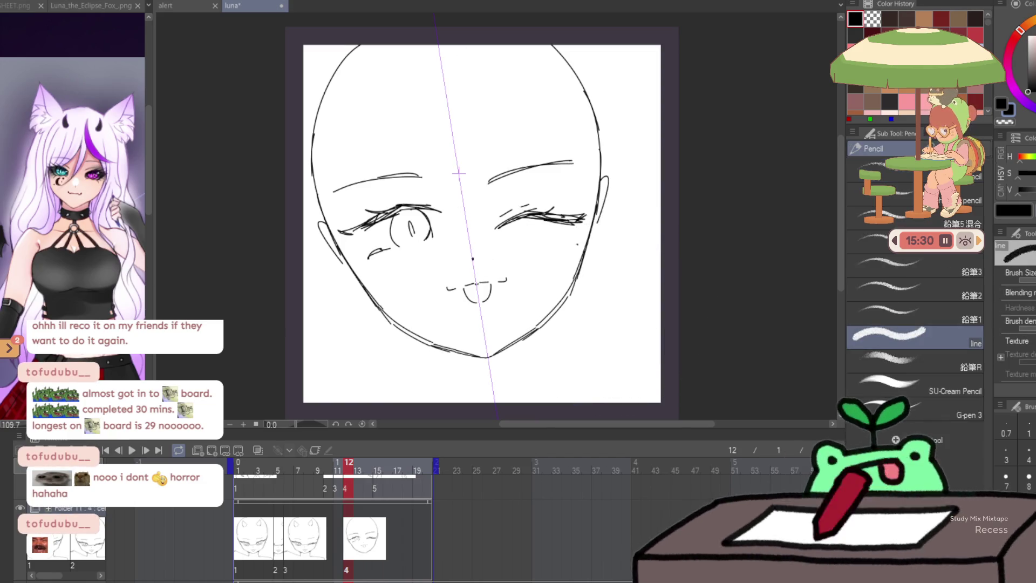
scroll(1023, 380, down, 2)
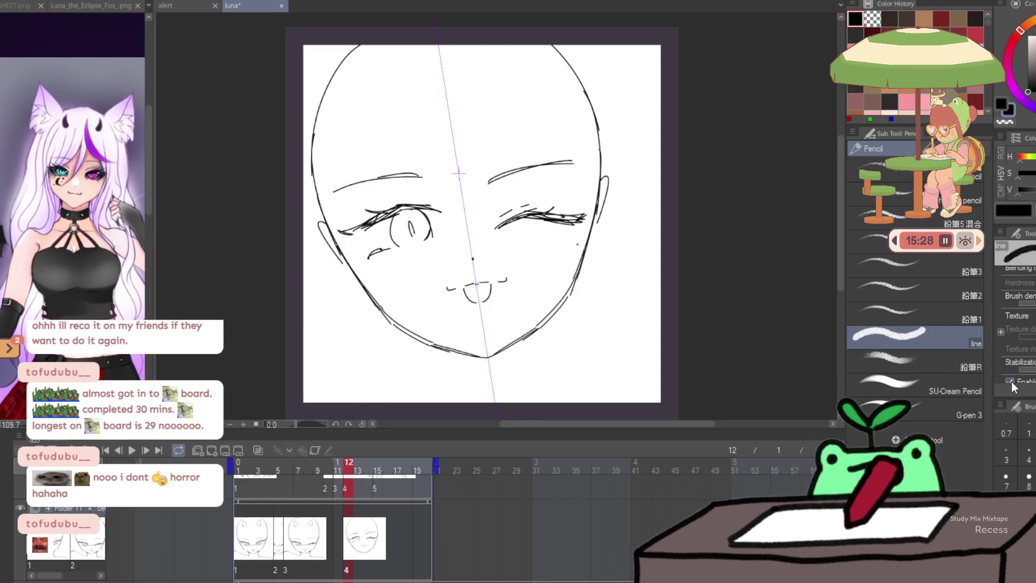
drag(448, 351, 448, 356)
drag(525, 338, 525, 343)
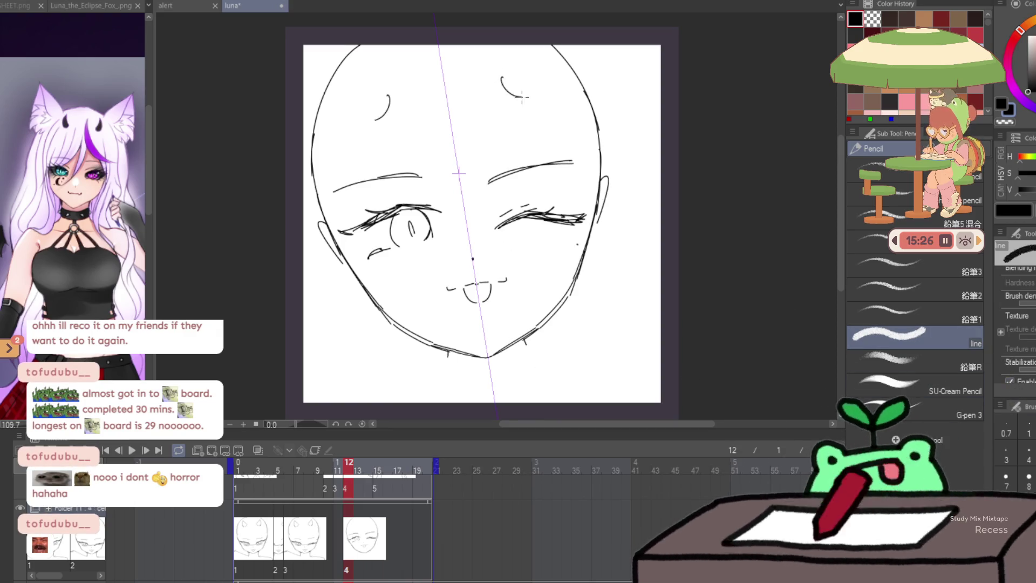
drag(523, 46, 537, 83)
drag(357, 70, 352, 111)
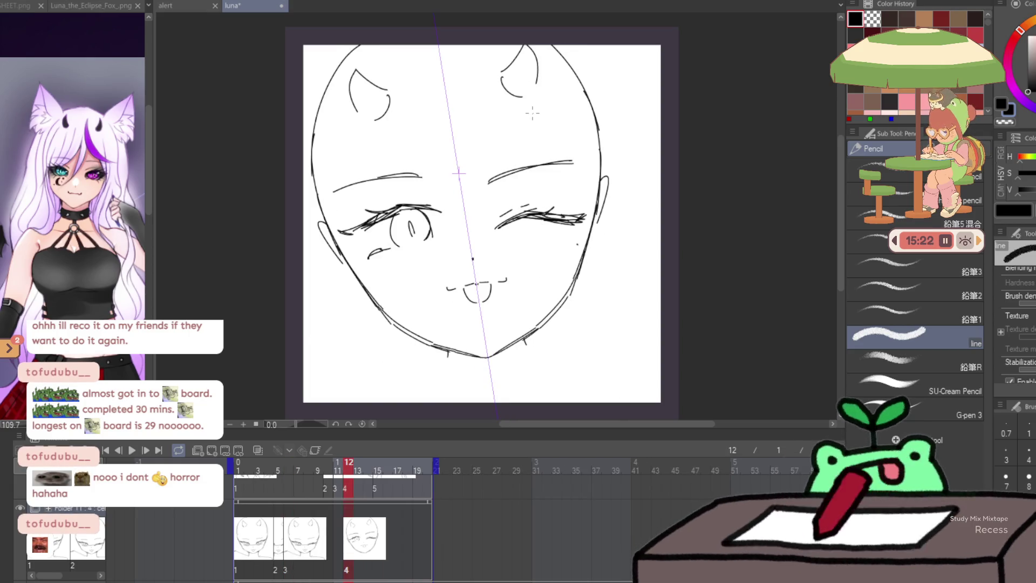
Lasso-select the area around the eyes, then deselect it
key(j)
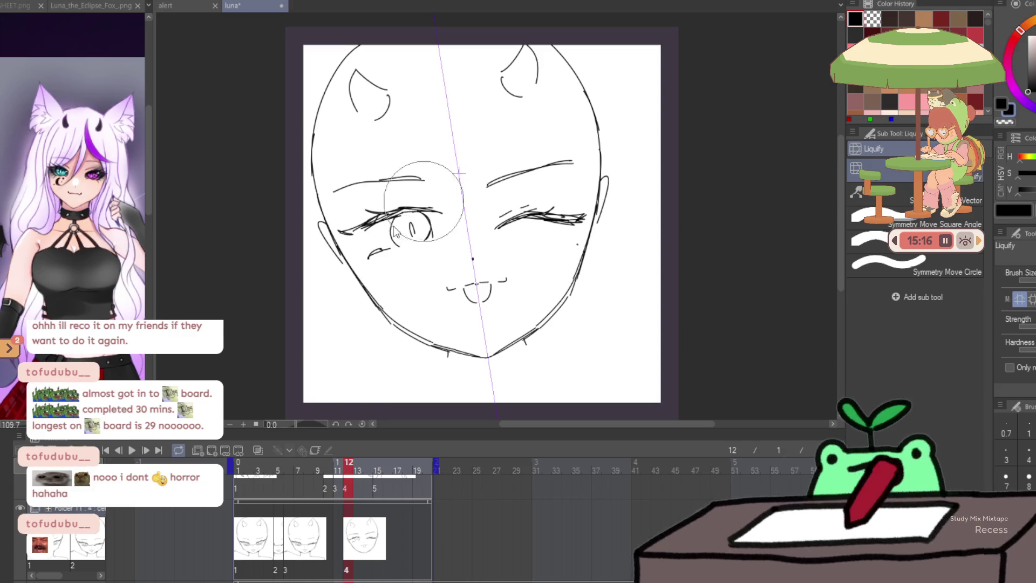
key(m)
mouse_move(587, 144)
mouse_down()
mouse_move(332, 183)
mouse_move(407, 264)
mouse_move(513, 250)
mouse_up()
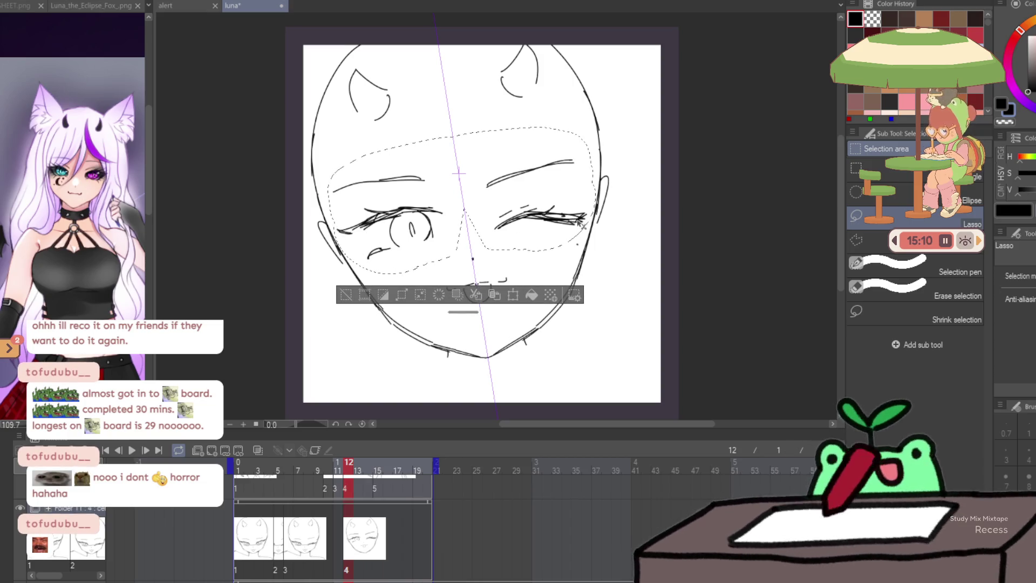
click(621, 223)
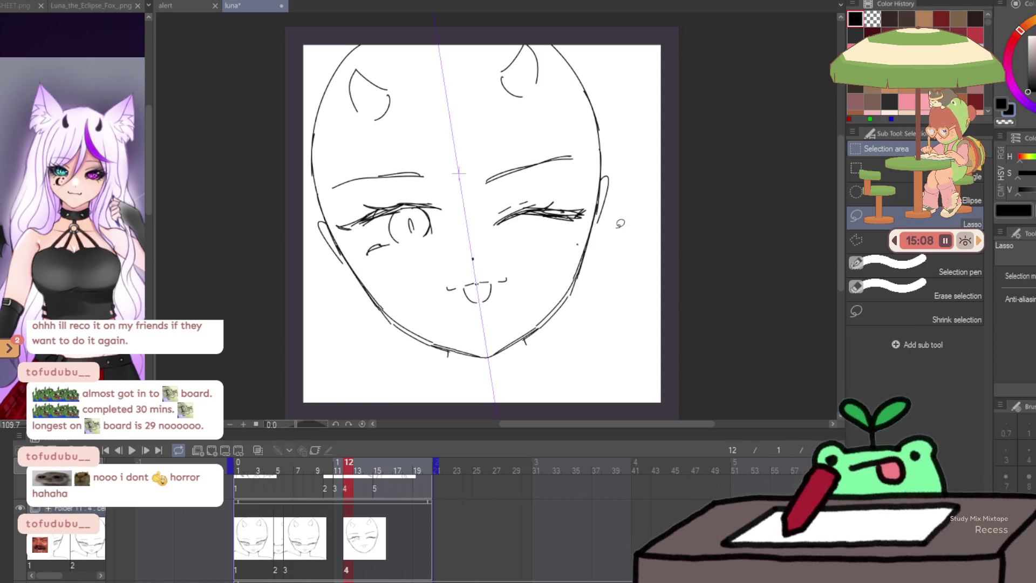
Draw the neck line down from the chin and shoulder lines sweeping out both sides
key(p)
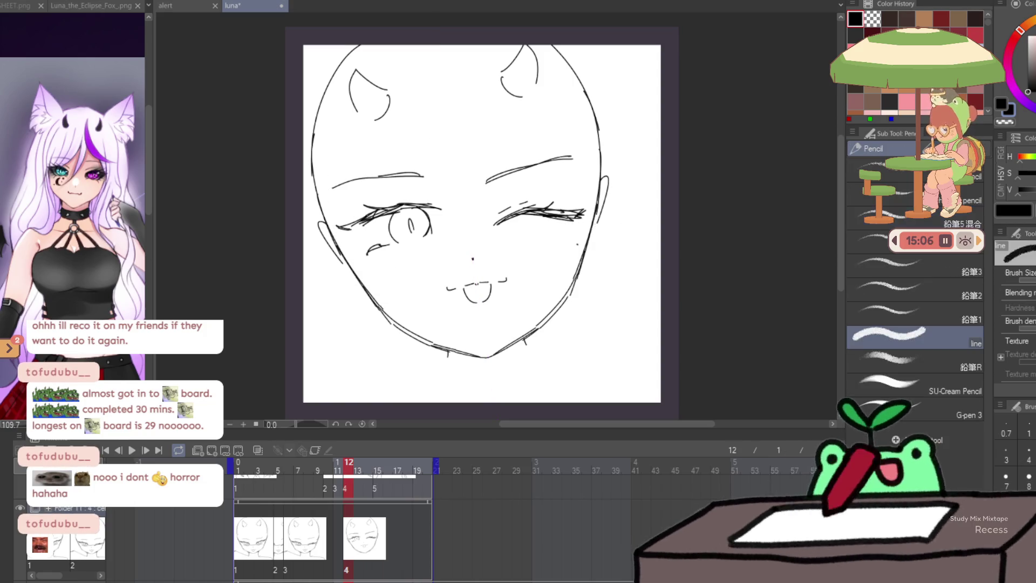
drag(447, 354, 449, 388)
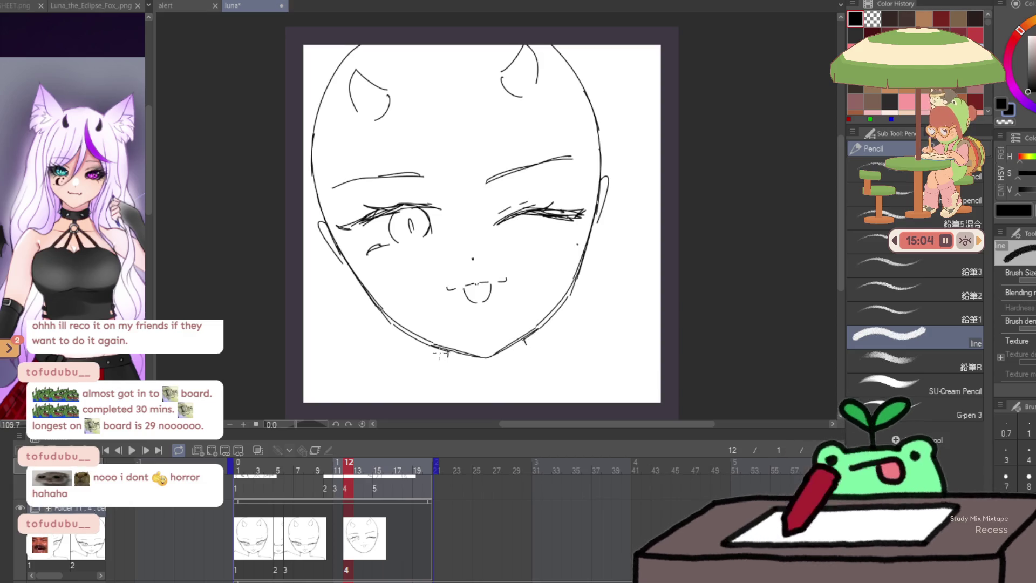
drag(305, 352, 440, 392)
mouse_move(537, 326)
mouse_down()
mouse_move(531, 379)
mouse_move(660, 357)
mouse_up()
key(Left)
key(Right)
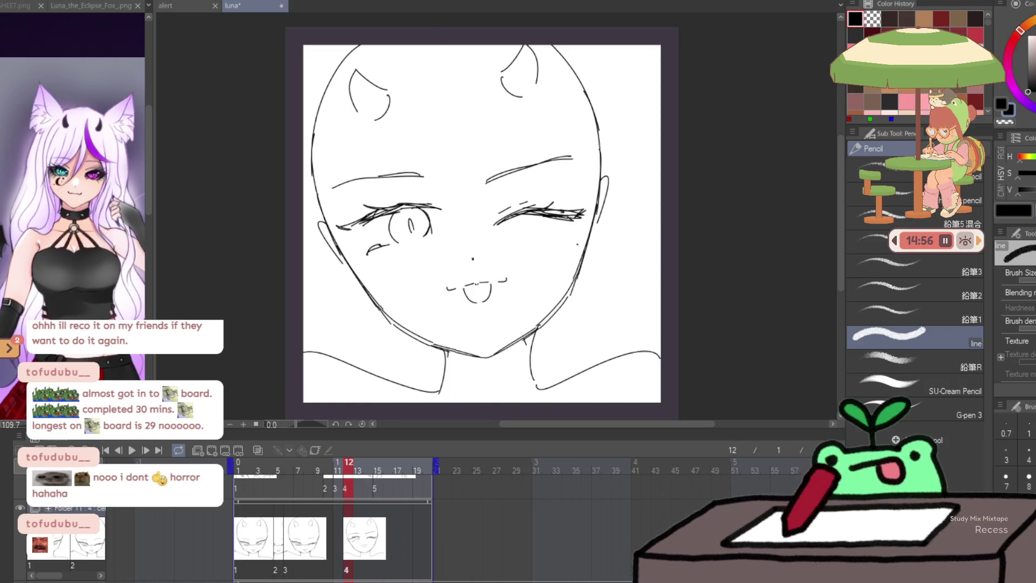
Compare with cel 3, then reshape the open eye using mirrored Liquify
key(Left)
key(Left)
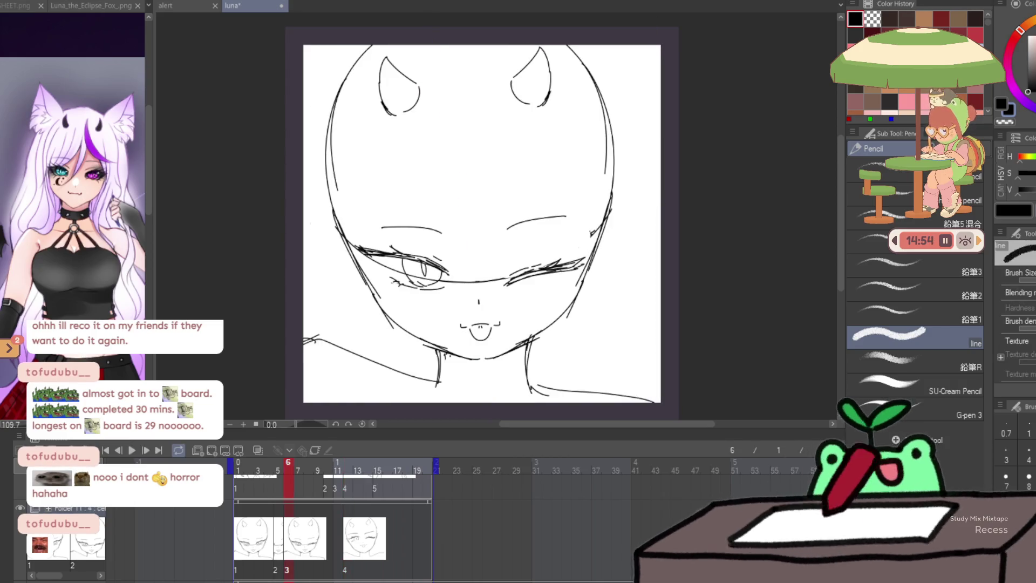
key(Right)
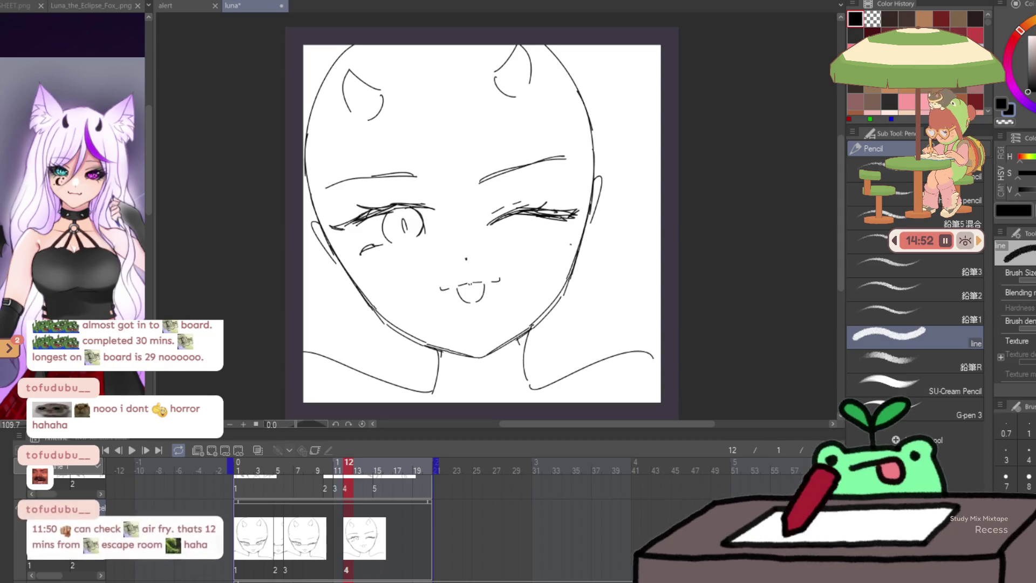
key(j)
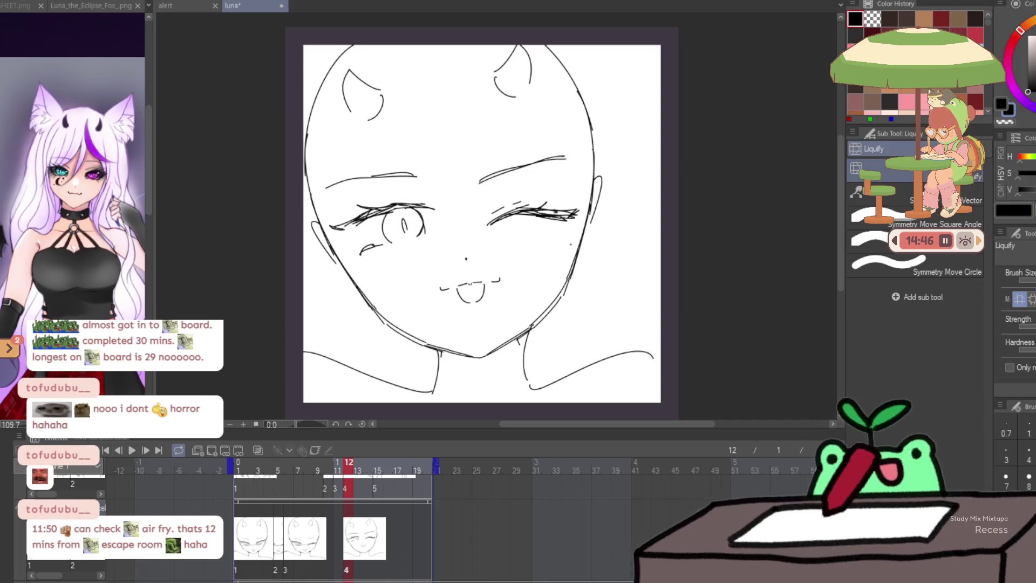
key(ctrl+a)
key(ctrl+d)
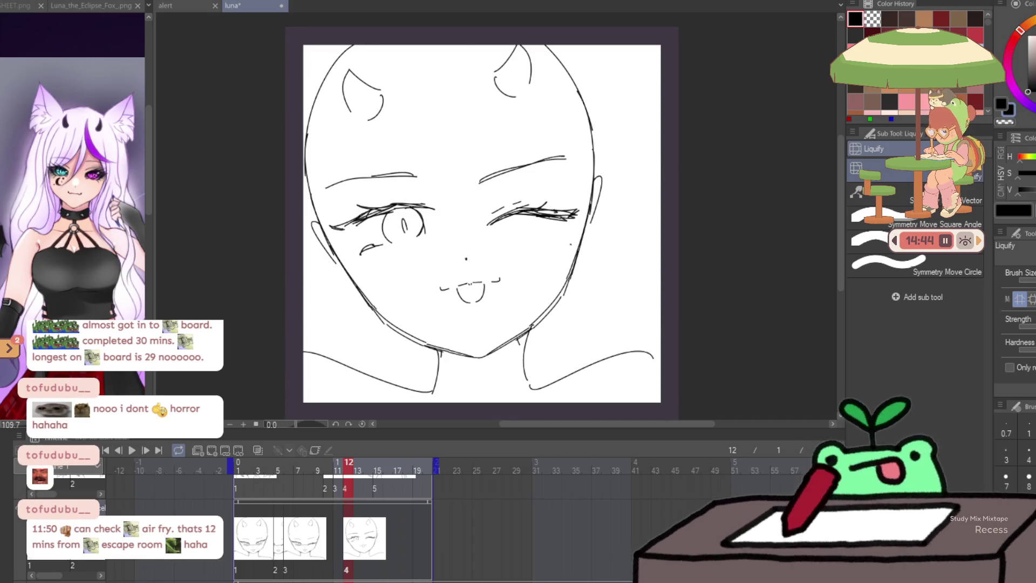
drag(377, 231, 381, 259)
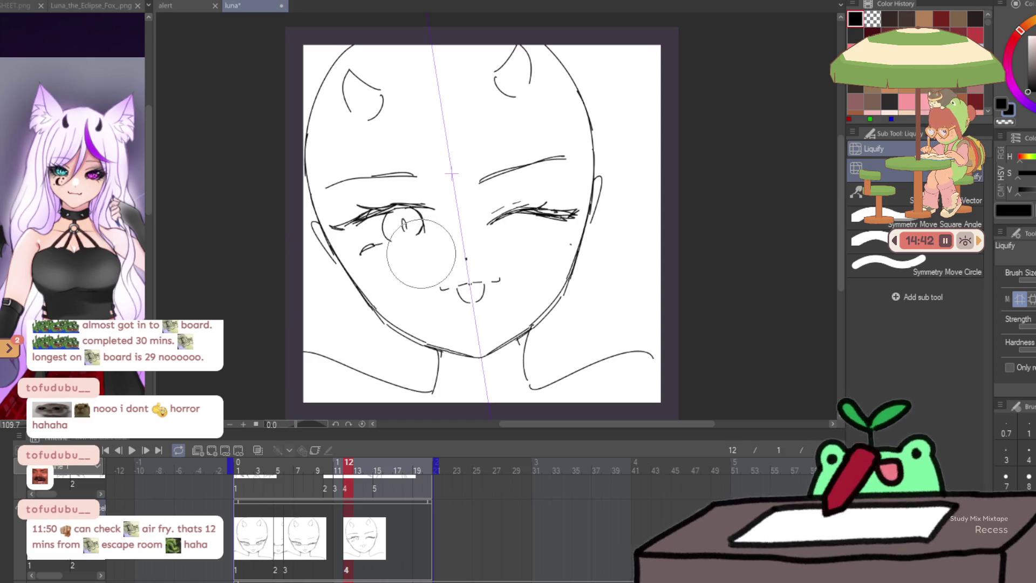
Add short pencil strokes below the open eye and turn off stroke stabilization
key(p)
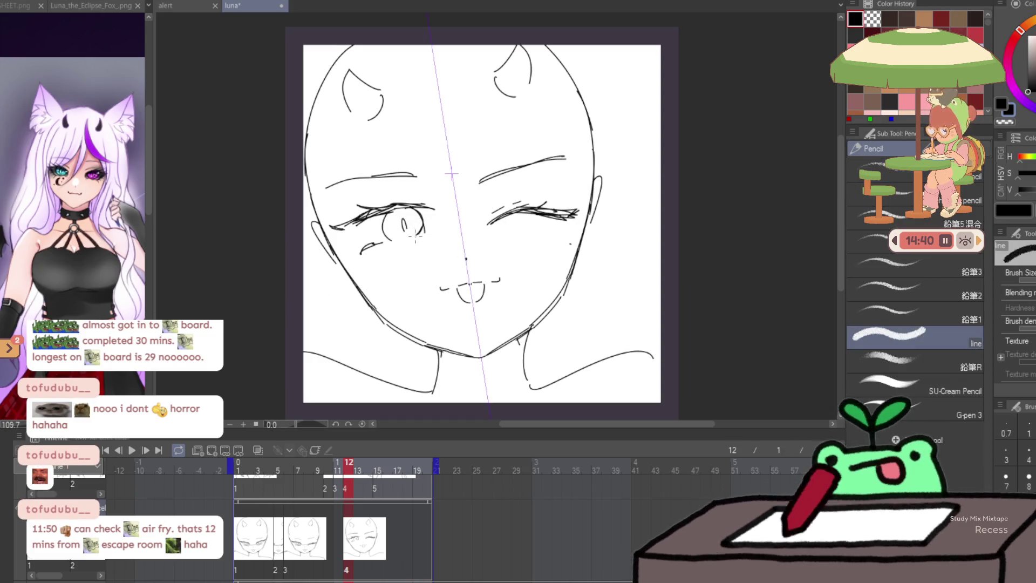
mouse_move(396, 239)
mouse_down()
mouse_move(388, 249)
mouse_move(401, 247)
mouse_up()
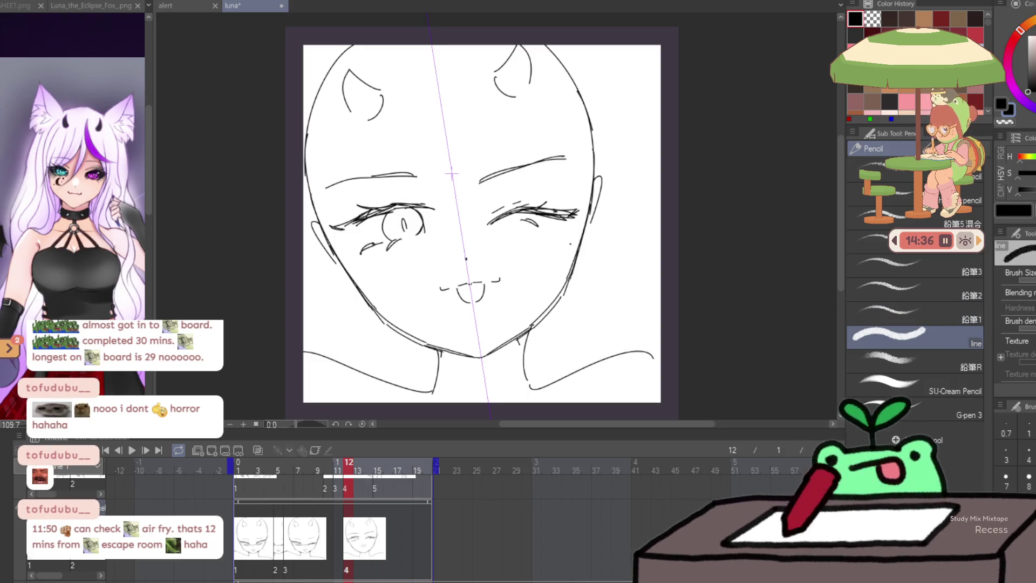
scroll(1014, 324, down, 2)
click(1029, 378)
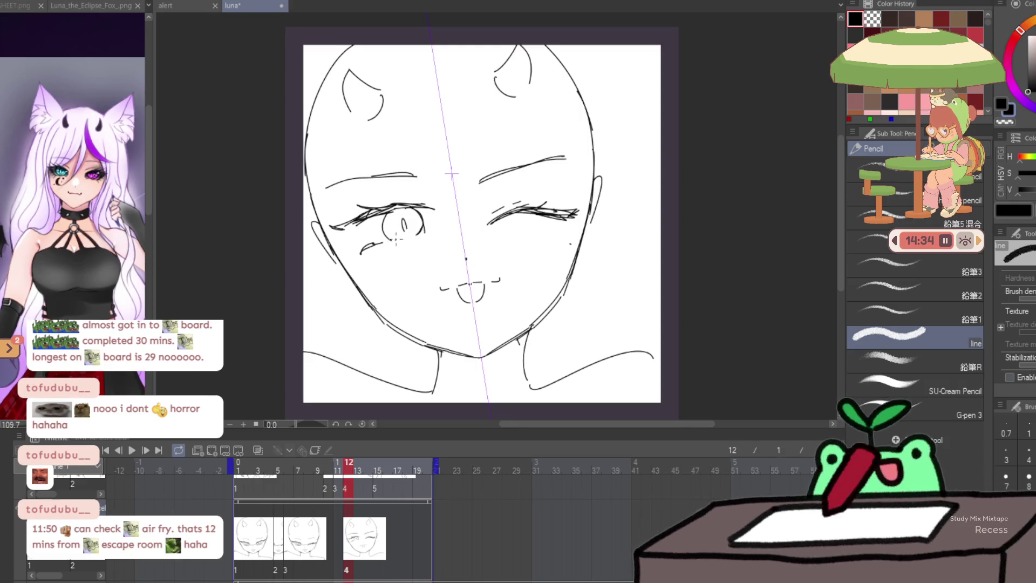
key(ctrl+z)
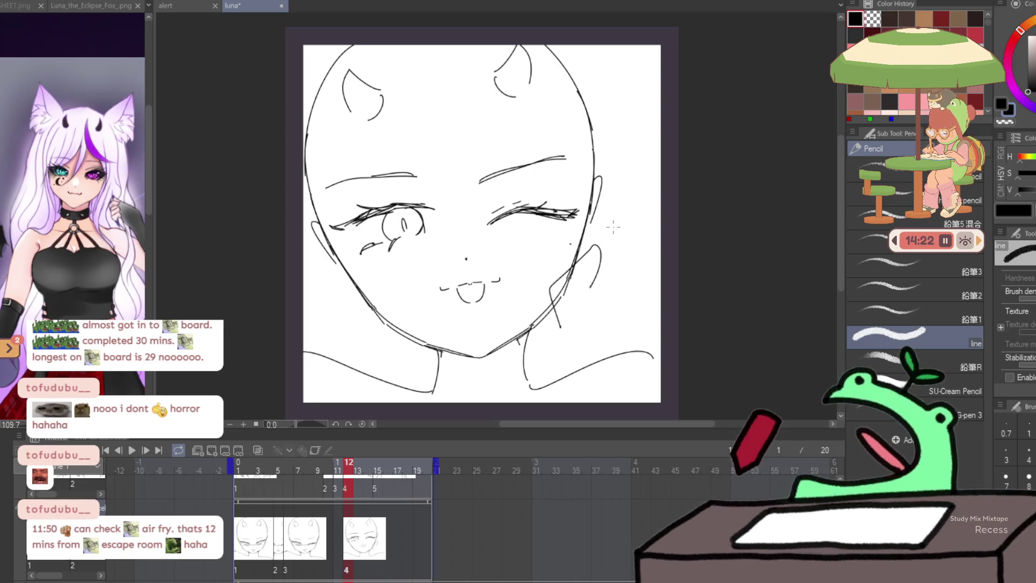
Sketch the hand's fingers at lower right, then shift and rotate it with Free Transform
drag(616, 363, 654, 330)
mouse_move(586, 335)
mouse_down()
mouse_move(650, 295)
mouse_move(590, 232)
mouse_up()
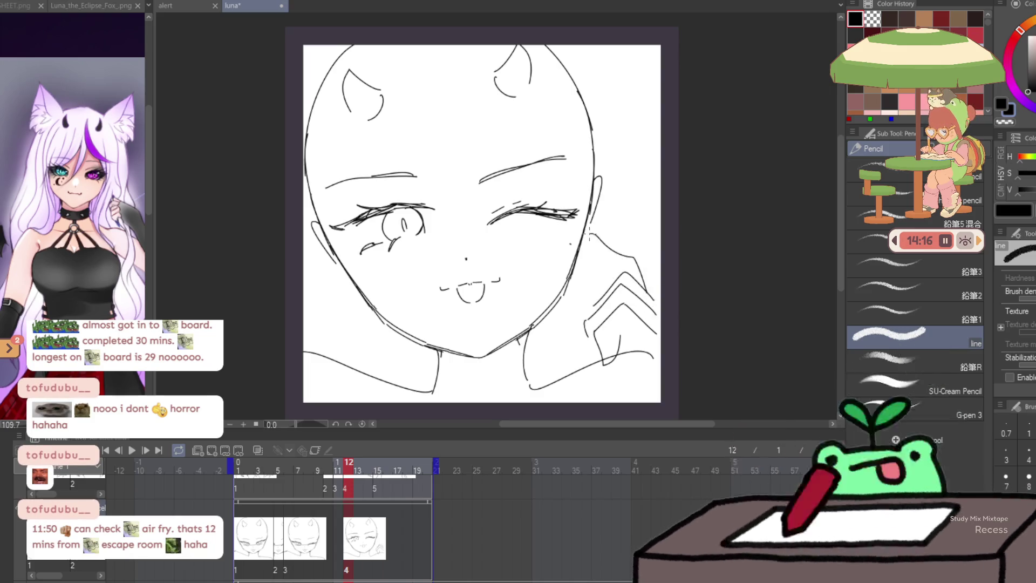
key(ctrl+z)
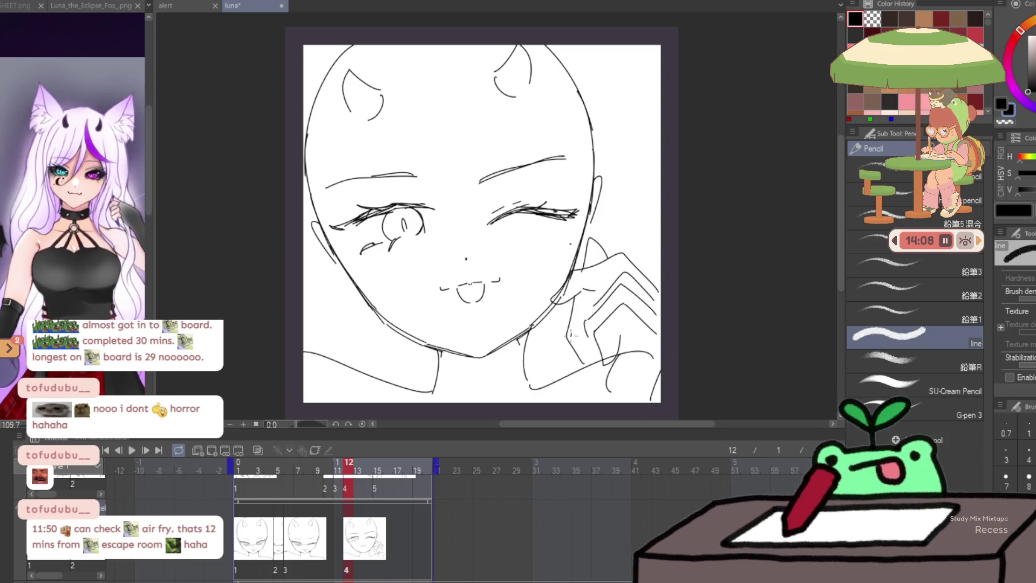
key(ctrl+t)
mouse_move(626, 352)
mouse_down()
mouse_move(602, 352)
mouse_move(621, 353)
mouse_up()
mouse_move(645, 241)
mouse_down()
mouse_move(664, 265)
mouse_move(646, 246)
mouse_up()
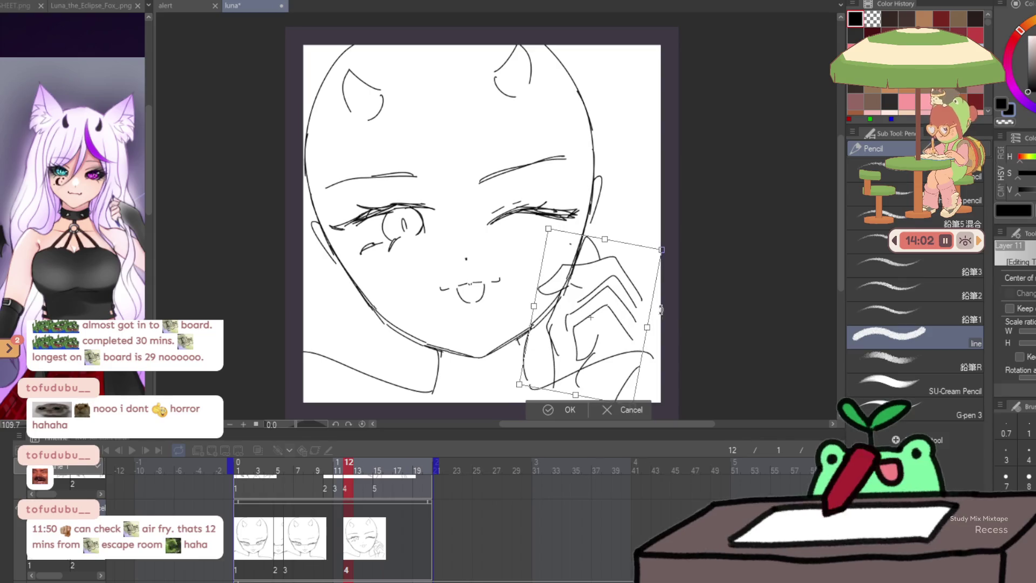
Nudge the hand left and up, then rotate it a few degrees clockwise and shift it slightly down
drag(626, 326, 623, 323)
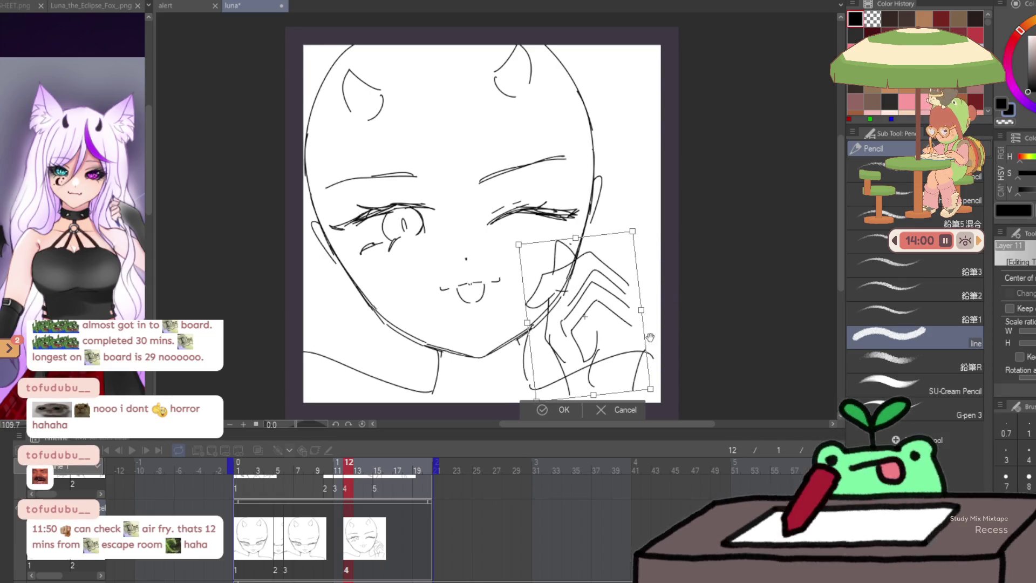
key(Return)
scroll(623, 305, down, 2)
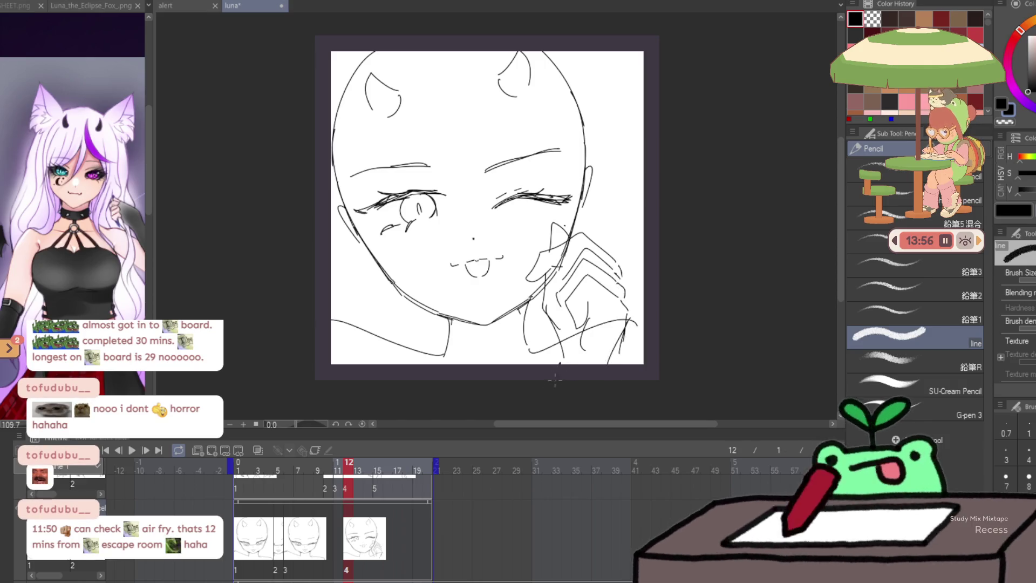
key(ctrl+t)
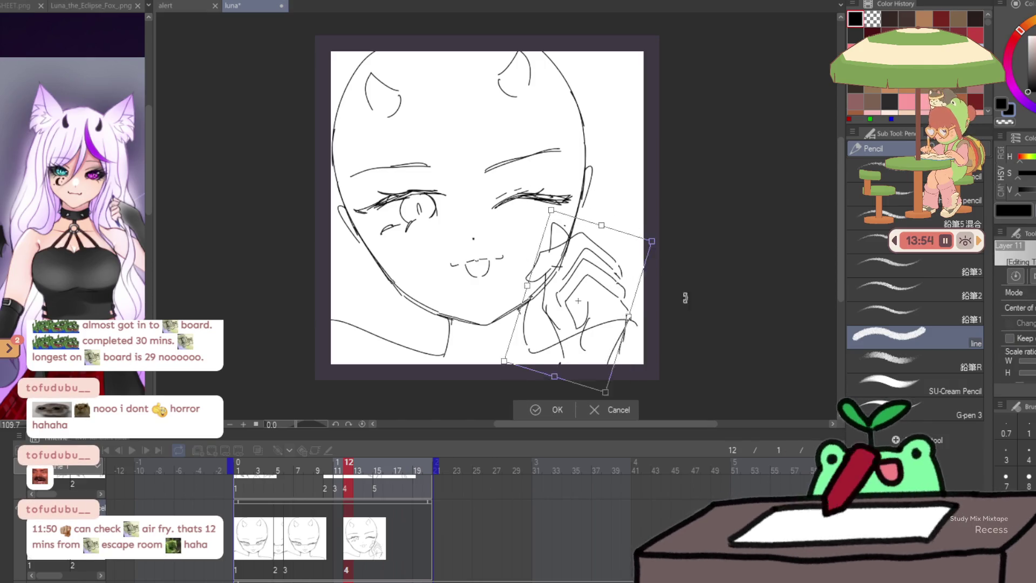
drag(685, 298, 685, 307)
drag(596, 229, 604, 233)
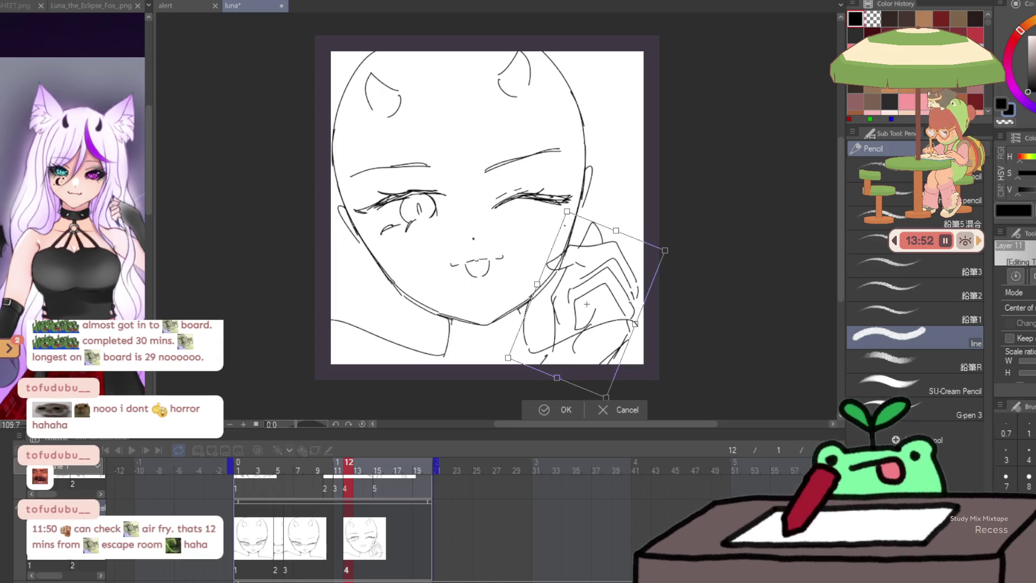
key(Return)
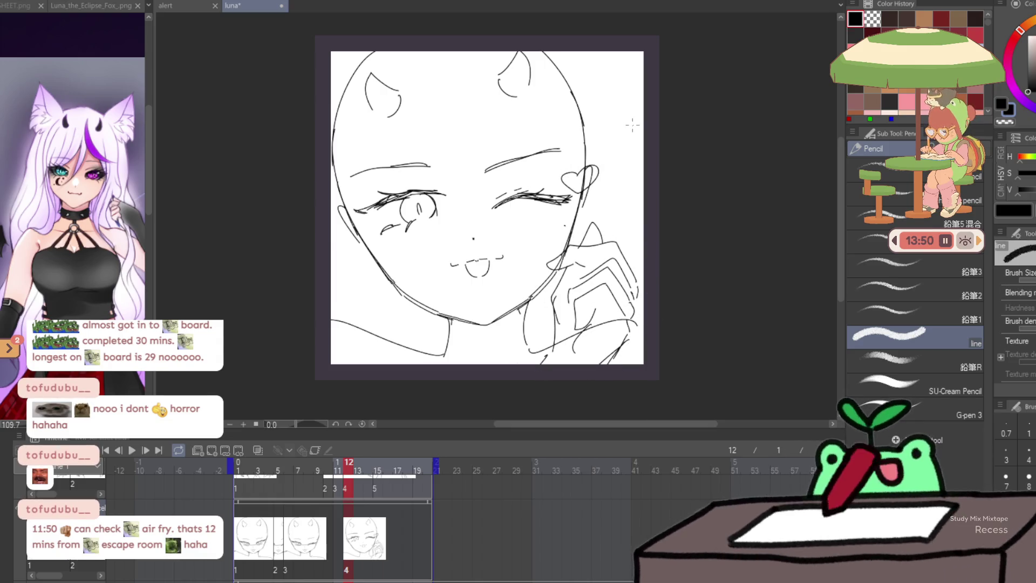
key(comma)
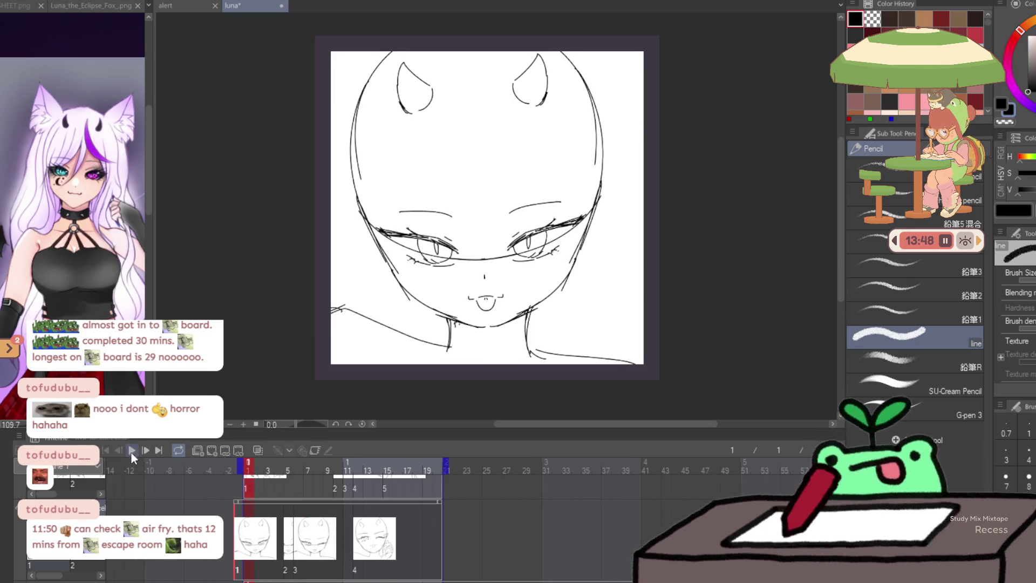
Play the animation, stop back at frame 1, and turn on the symmetry guide
click(131, 452)
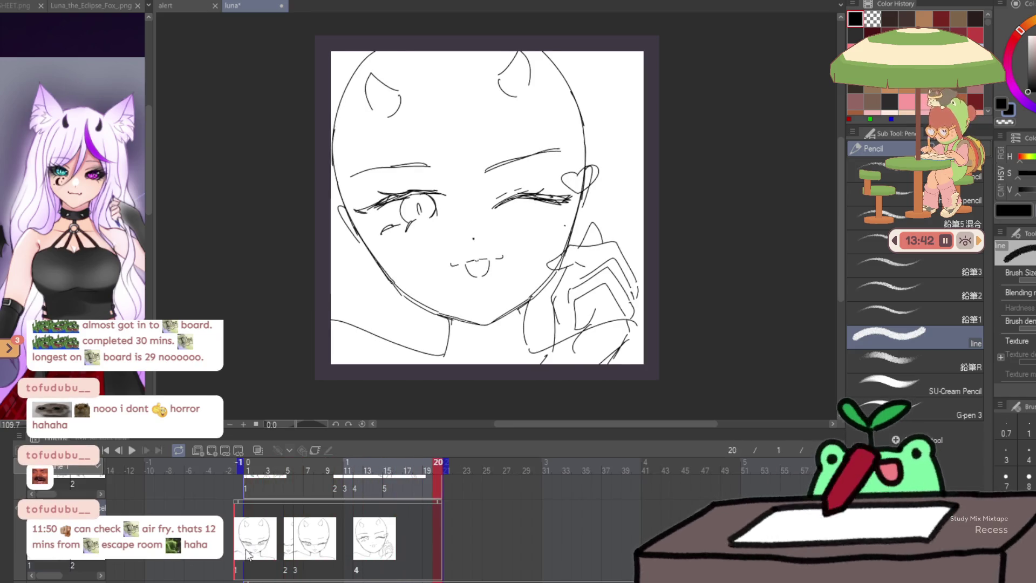
click(241, 570)
key(e)
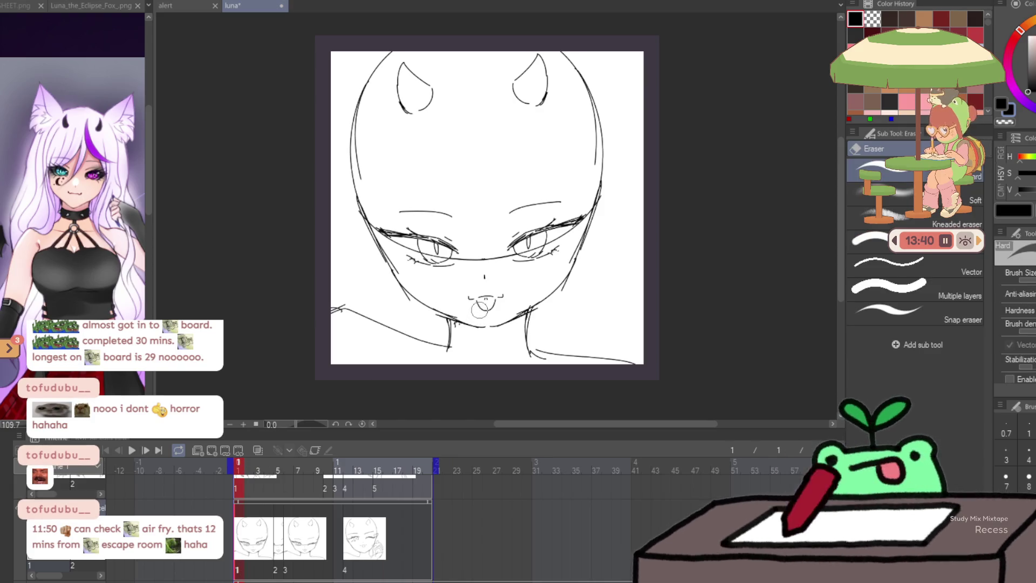
key(ctrl+1)
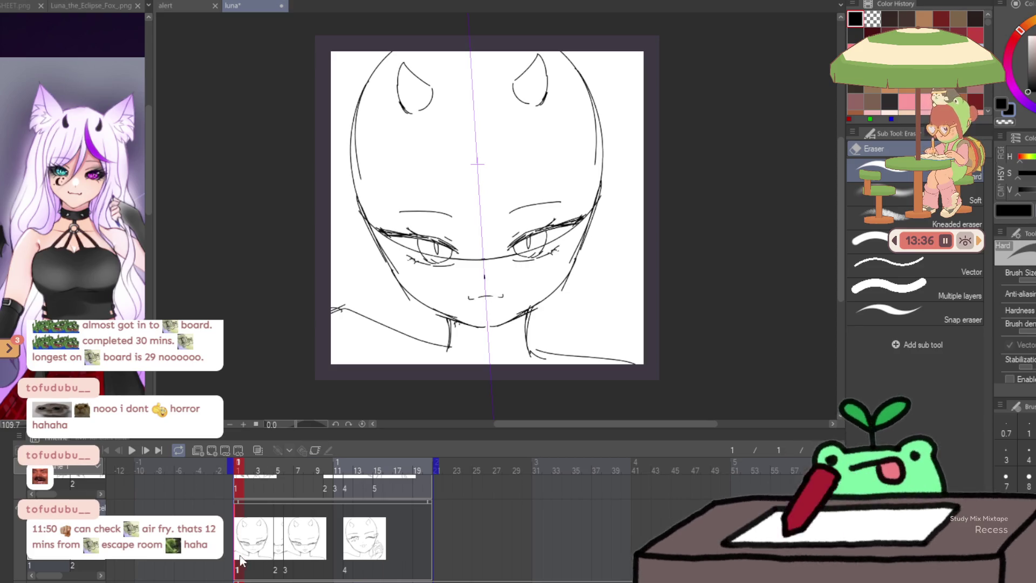
Replay the animation, stop on the frame 11 winking drawing, and enable onion skins
click(131, 452)
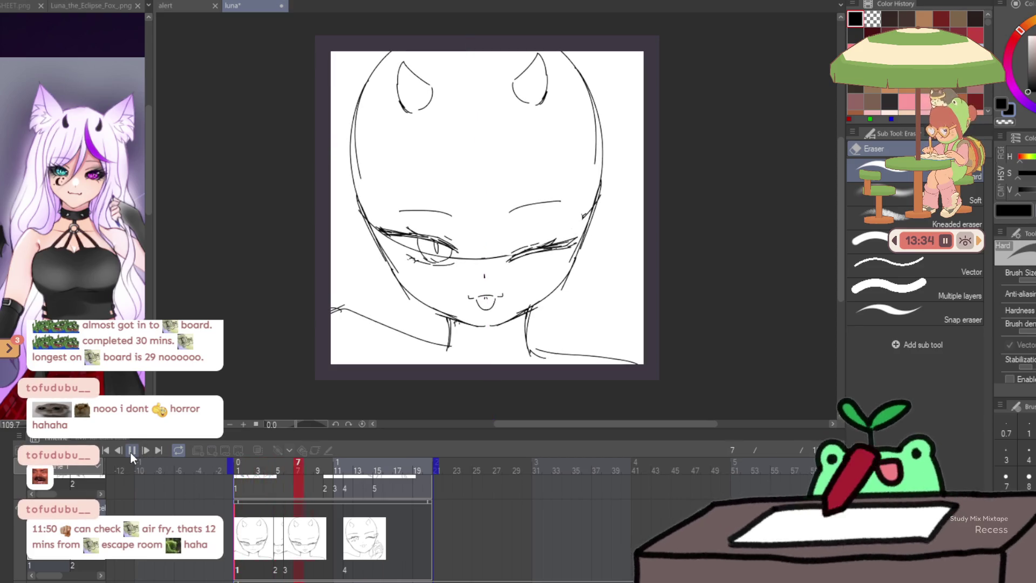
click(352, 572)
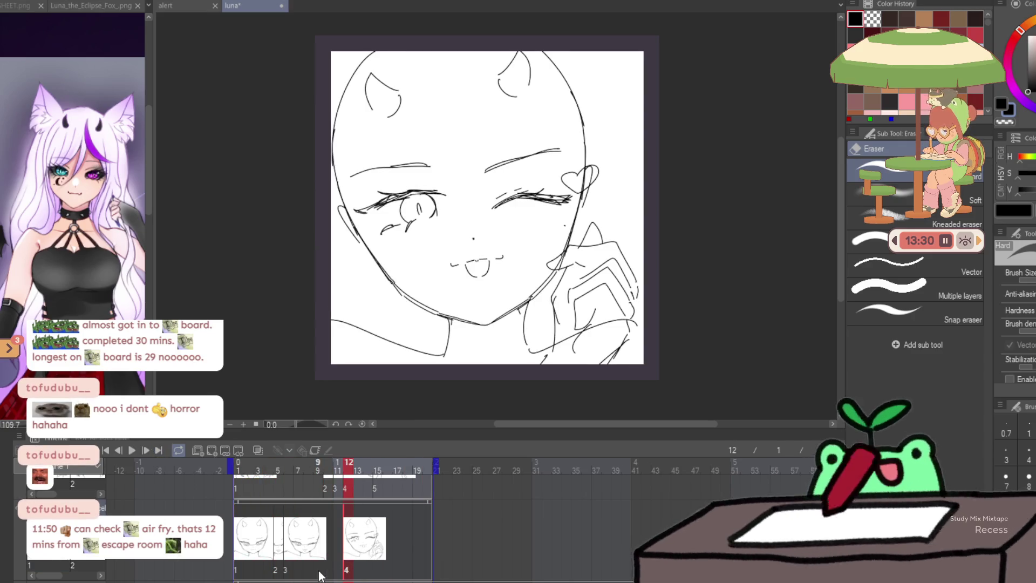
click(328, 573)
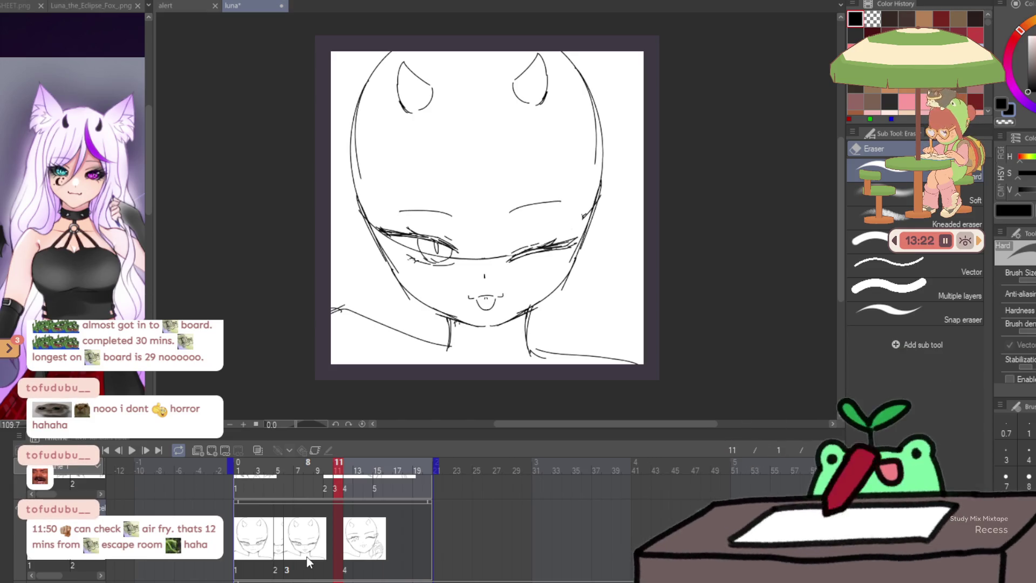
click(258, 451)
Set a vertical symmetry ruler down the face and ink the head outline, jaw and chin
drag(472, 70, 486, 302)
key(p)
drag(388, 52, 356, 143)
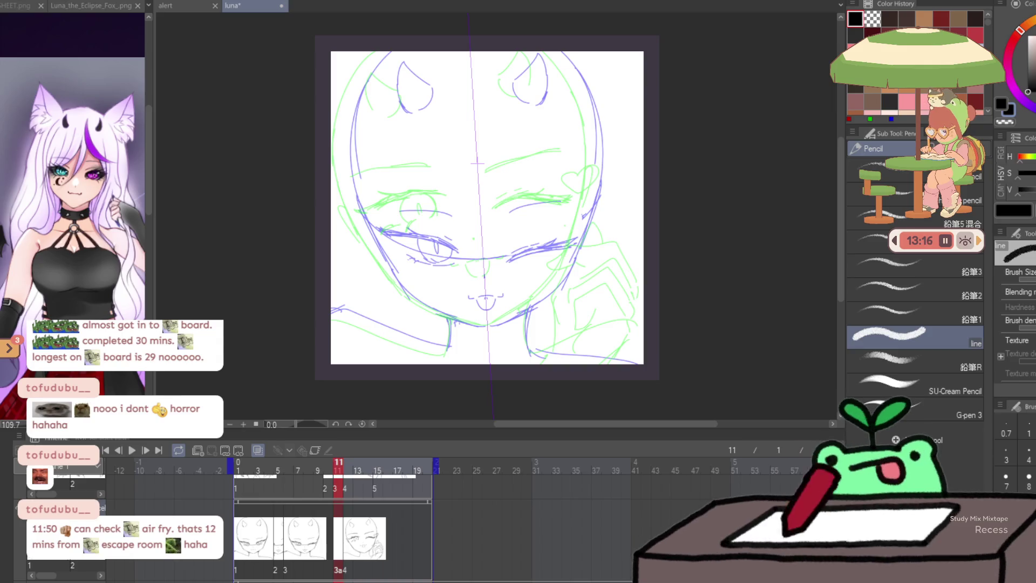
scroll(1020, 324, down, 1)
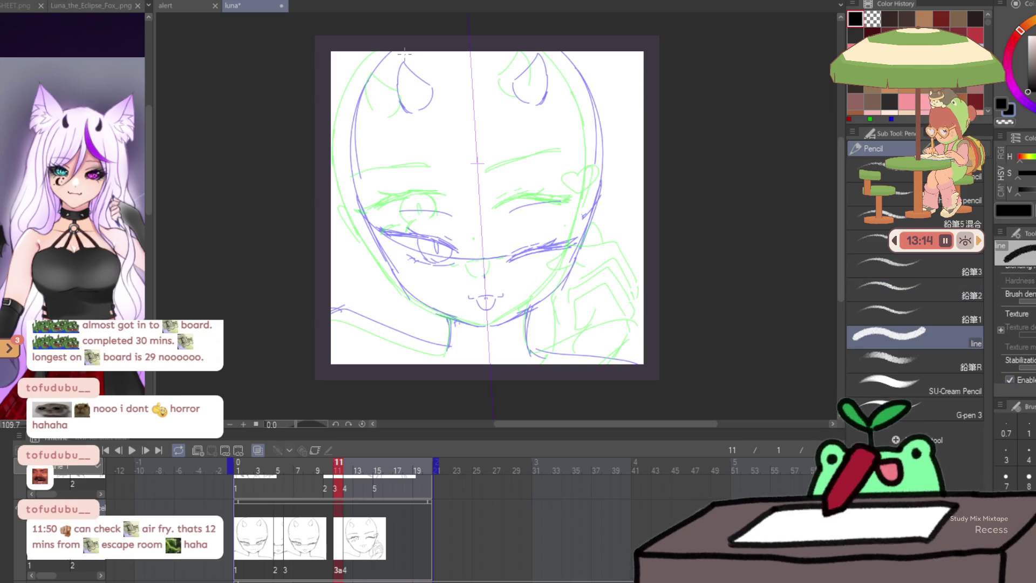
drag(356, 137, 386, 46)
mouse_move(354, 183)
mouse_down()
mouse_move(403, 287)
mouse_move(487, 327)
mouse_up()
key(ctrl+z)
mouse_move(426, 308)
mouse_down()
mouse_move(488, 329)
mouse_move(440, 313)
mouse_up()
Ink the closed eye lines, lids above both eyes, and the nose on the centre line
drag(508, 263, 564, 246)
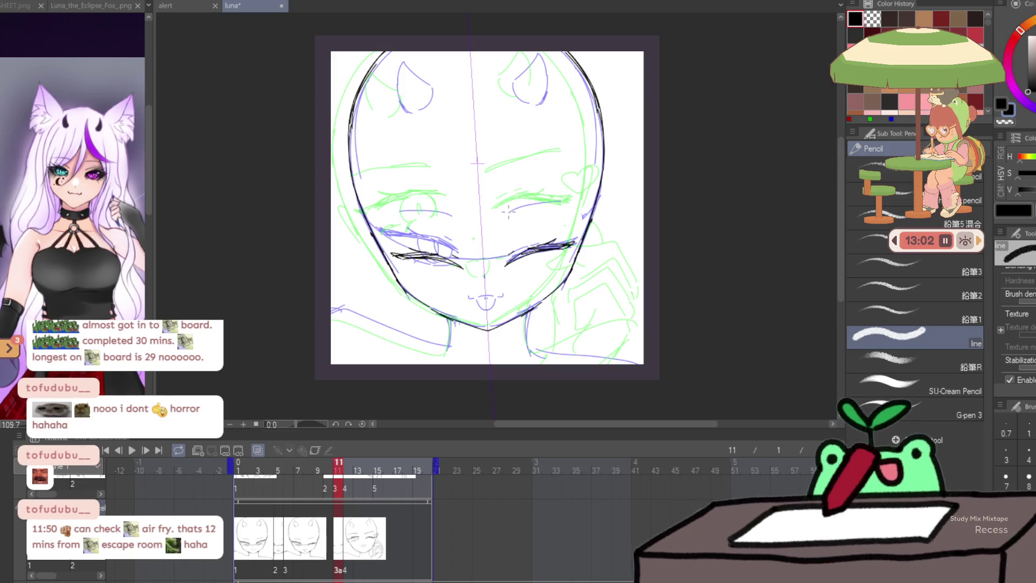
mouse_move(567, 205)
mouse_down()
mouse_move(501, 222)
mouse_move(562, 208)
mouse_up()
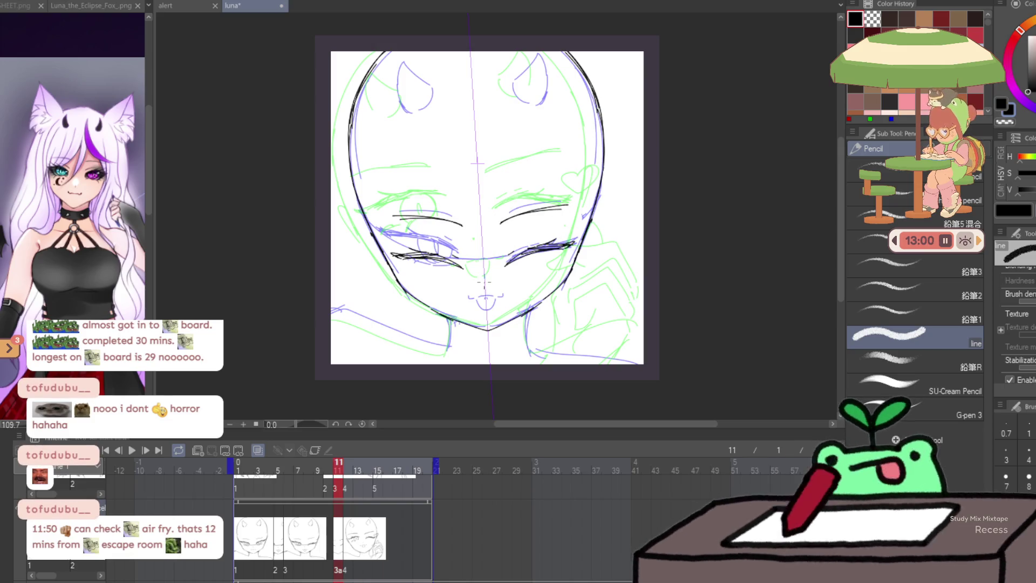
scroll(485, 281, up, 5)
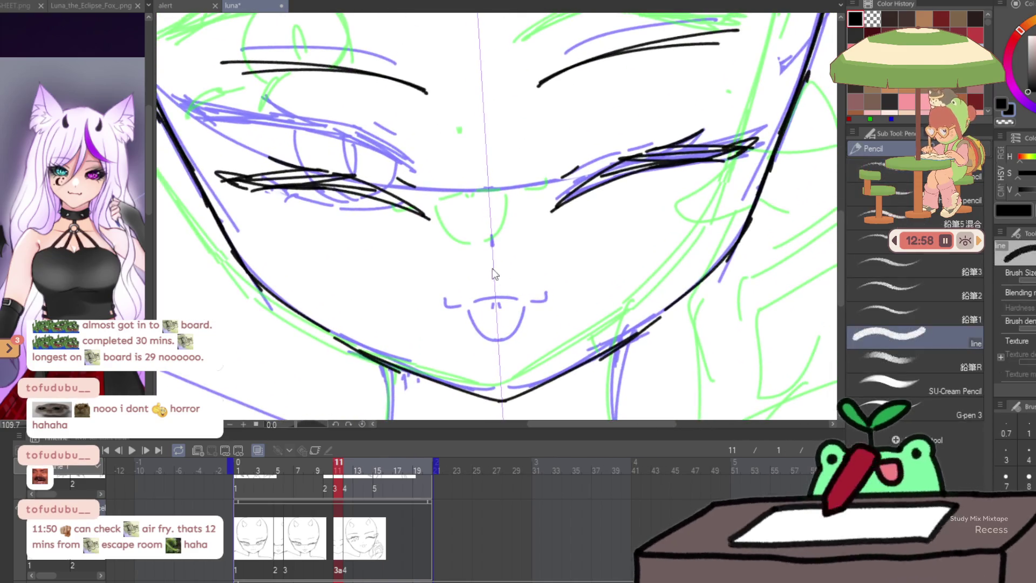
drag(493, 264, 494, 270)
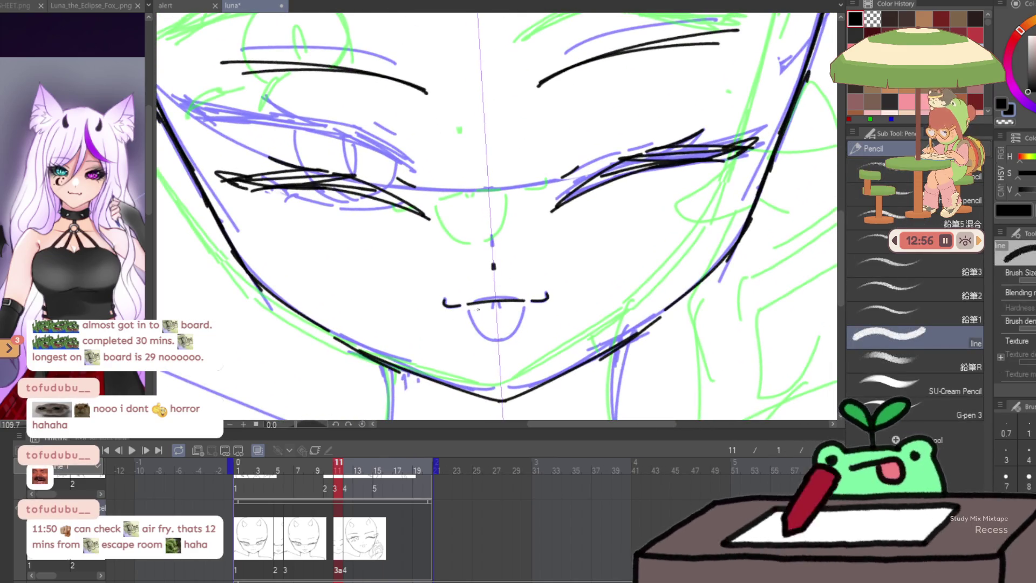
scroll(495, 304, down, 5)
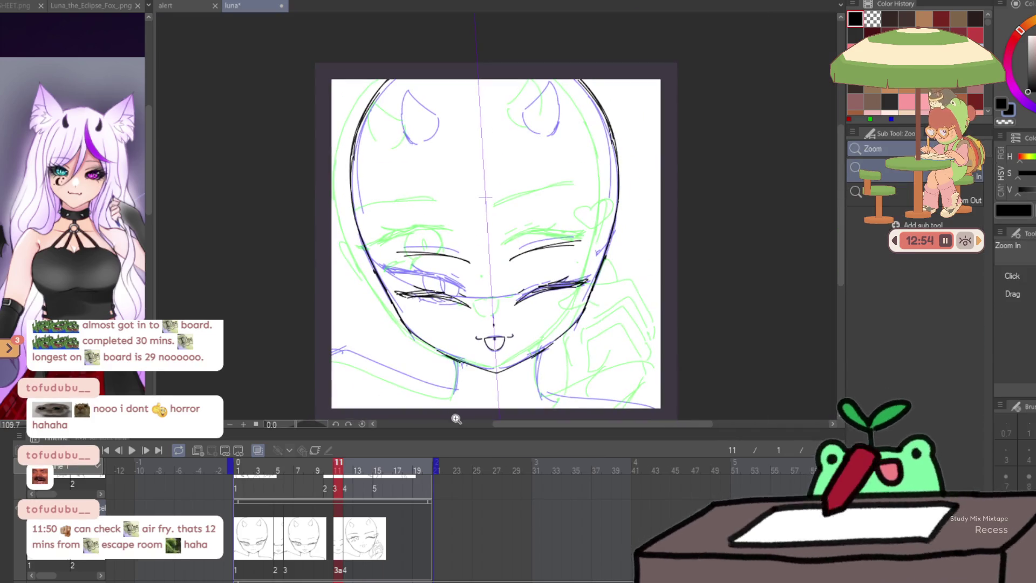
Move the line art slightly down, undo the long jaw stroke, and add a lower-right stroke
key(p)
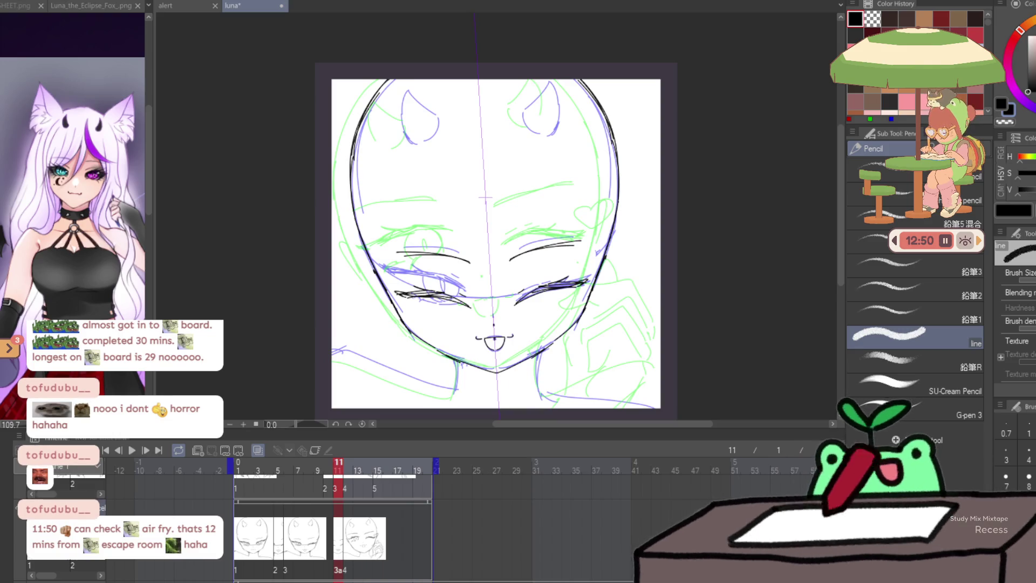
key(k)
drag(610, 335, 610, 342)
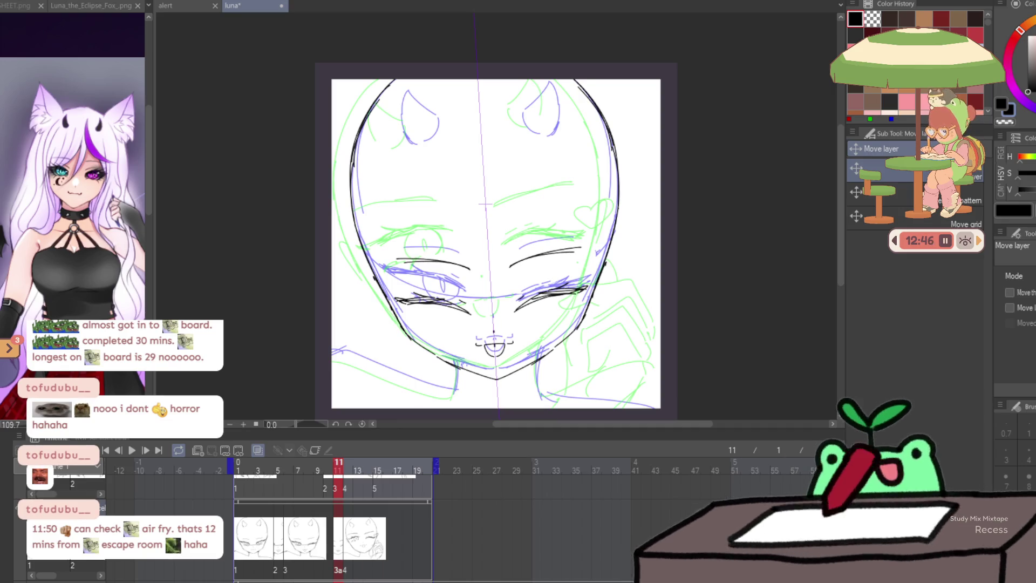
key(p)
drag(611, 342, 615, 315)
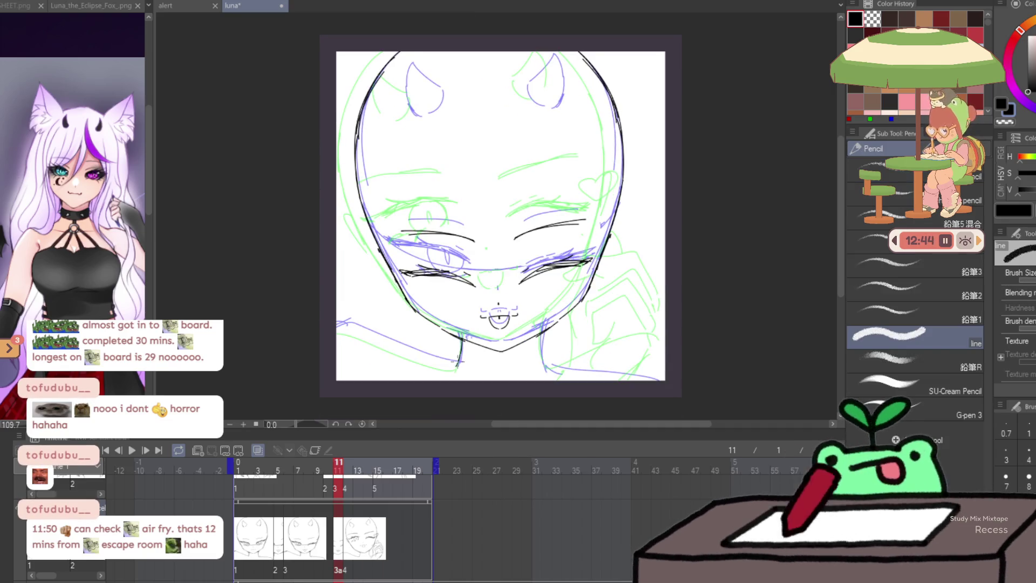
key(ctrl+z)
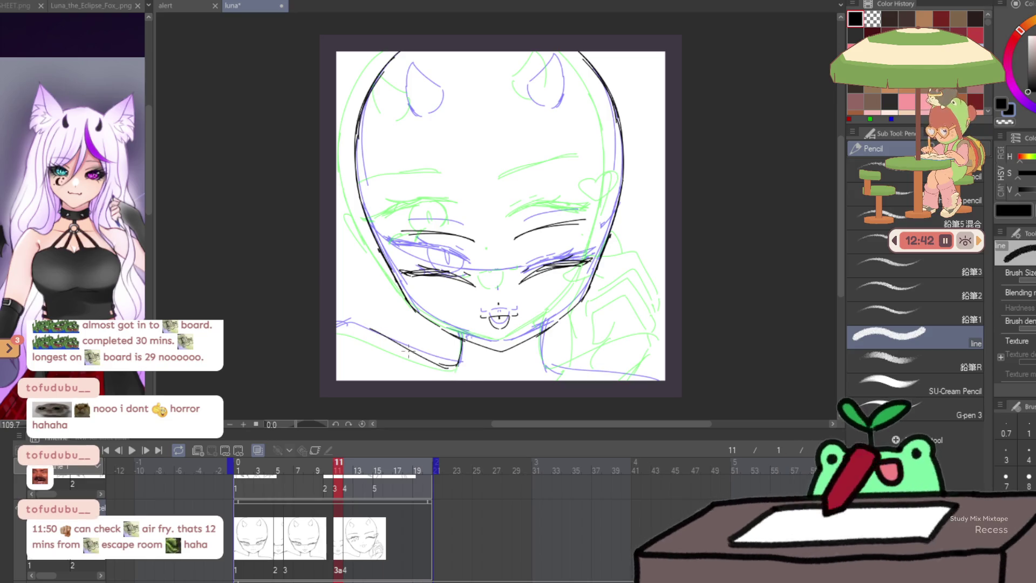
drag(541, 372, 661, 378)
Ink the left edge of the right ear, then add a new blank cel 3b
key(Left)
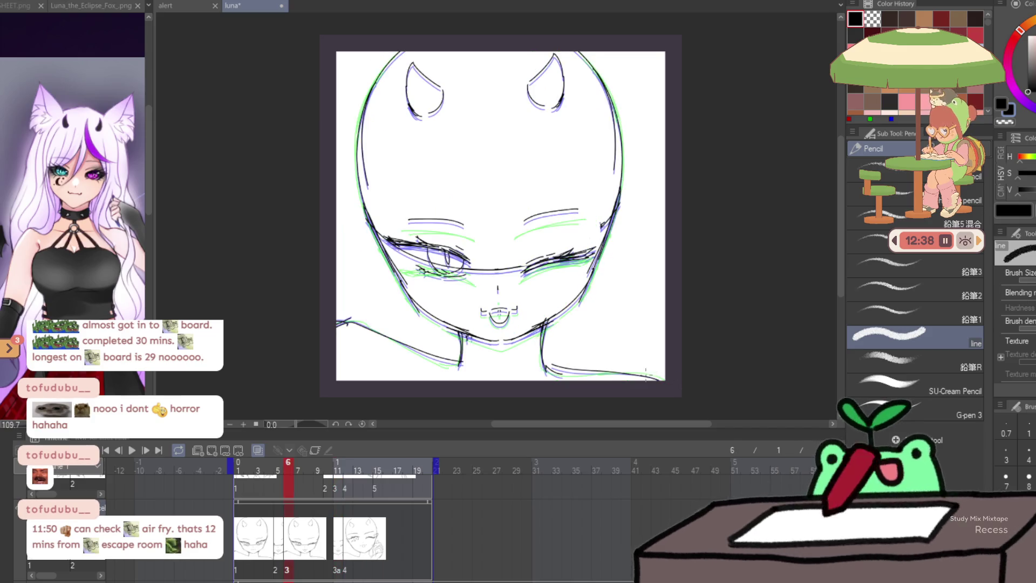
key(Right)
scroll(487, 334, up, 2)
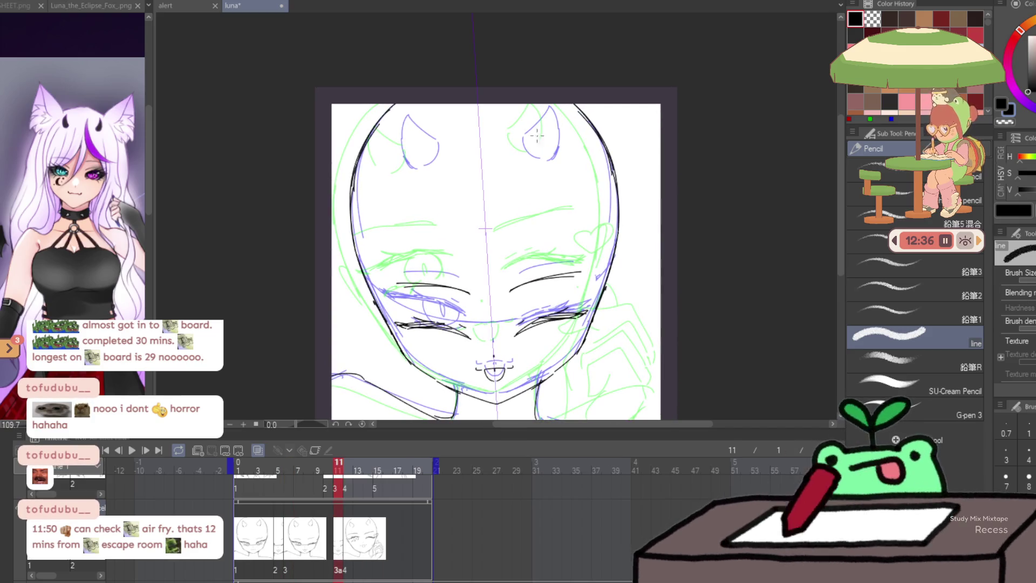
drag(520, 142, 549, 114)
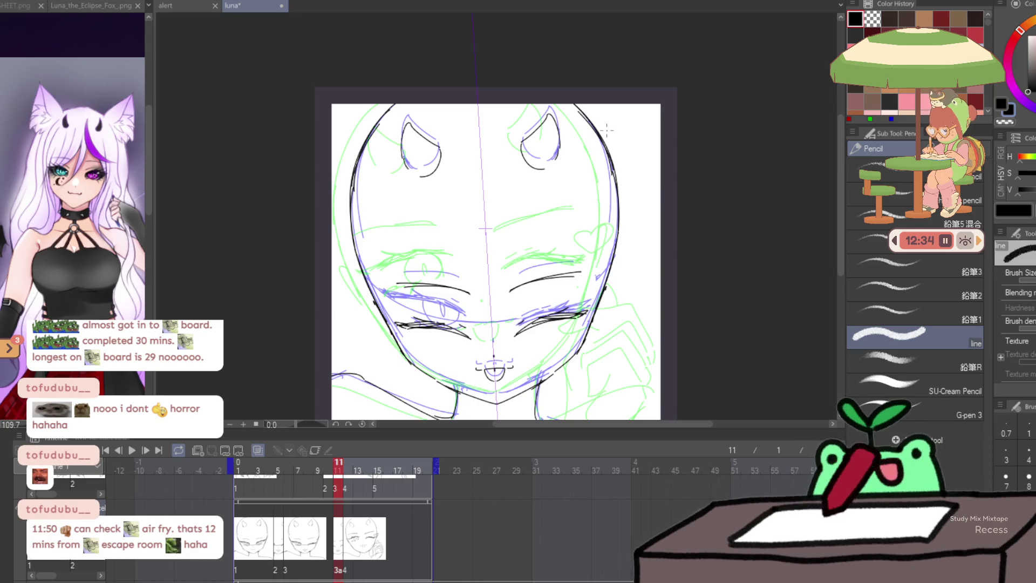
key(Left)
key(Right)
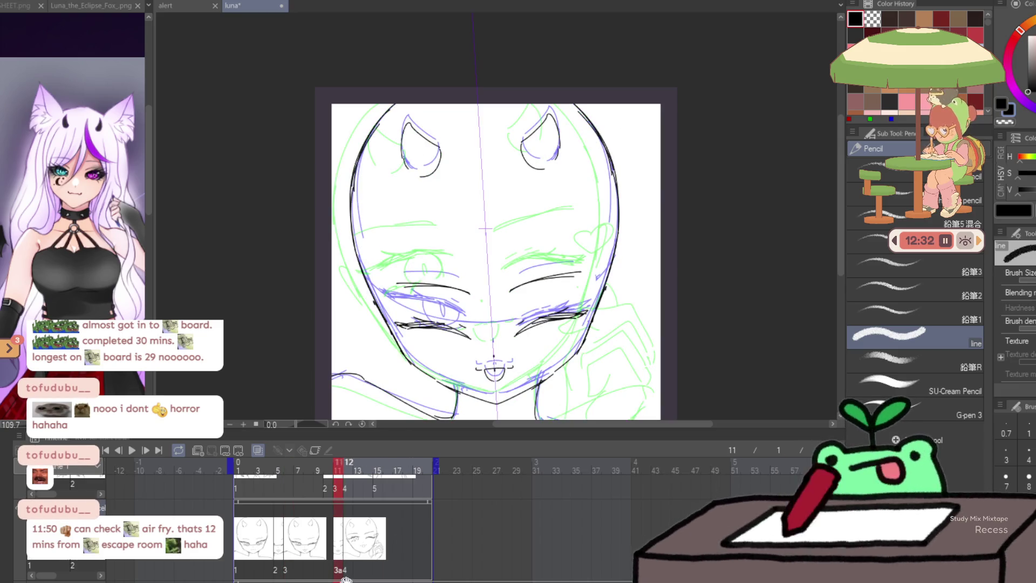
key(ctrl+shift+alt+n)
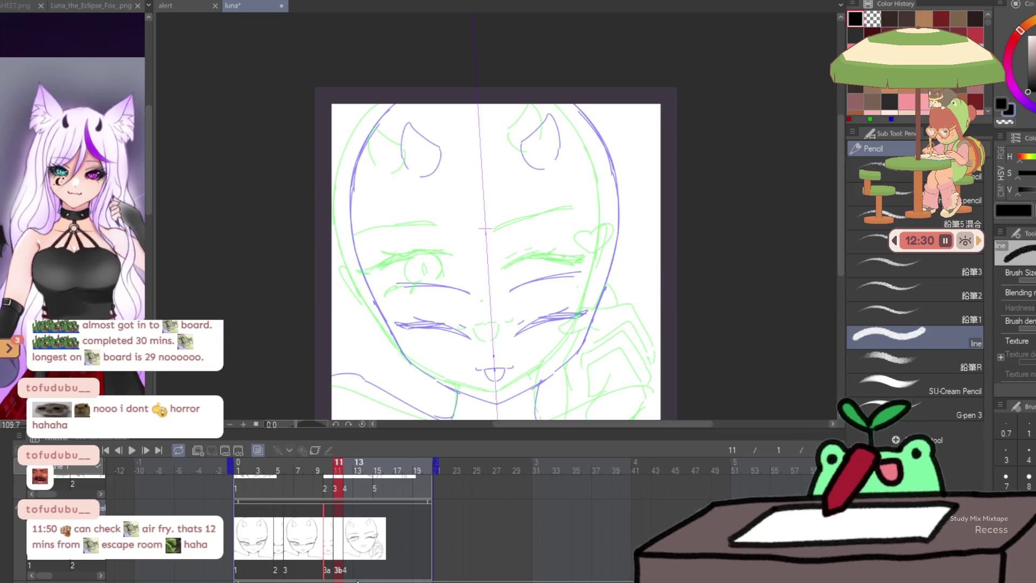
Paste the previous face line art onto cel 3b, apply a transform, and play the animation
key(ctrl+z)
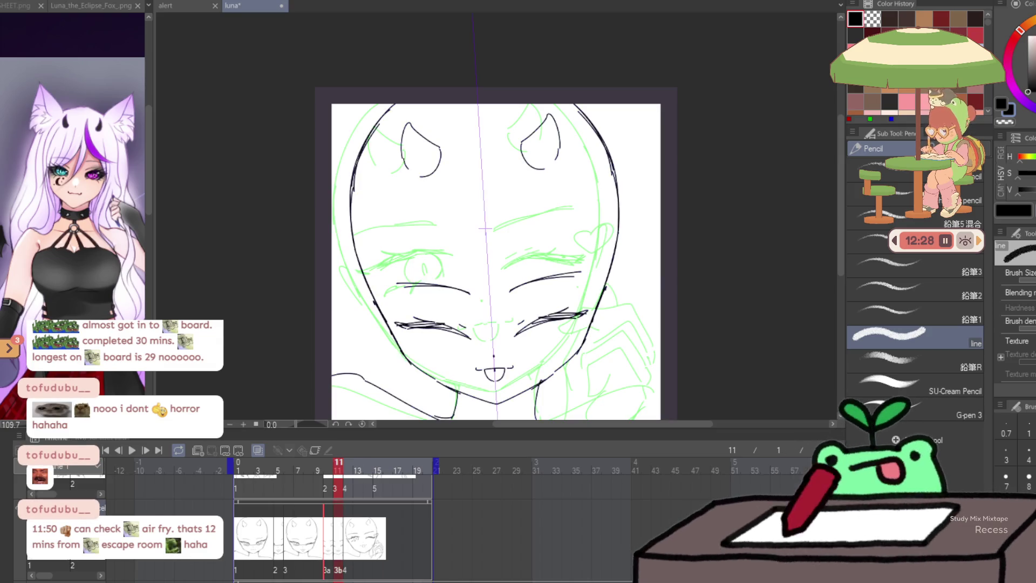
key(ctrl+t)
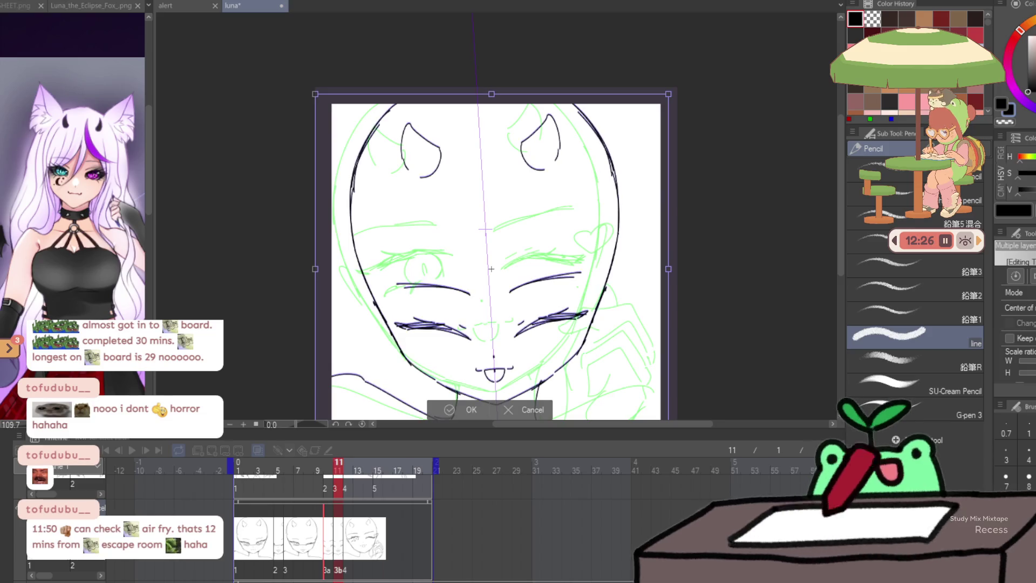
key(Return)
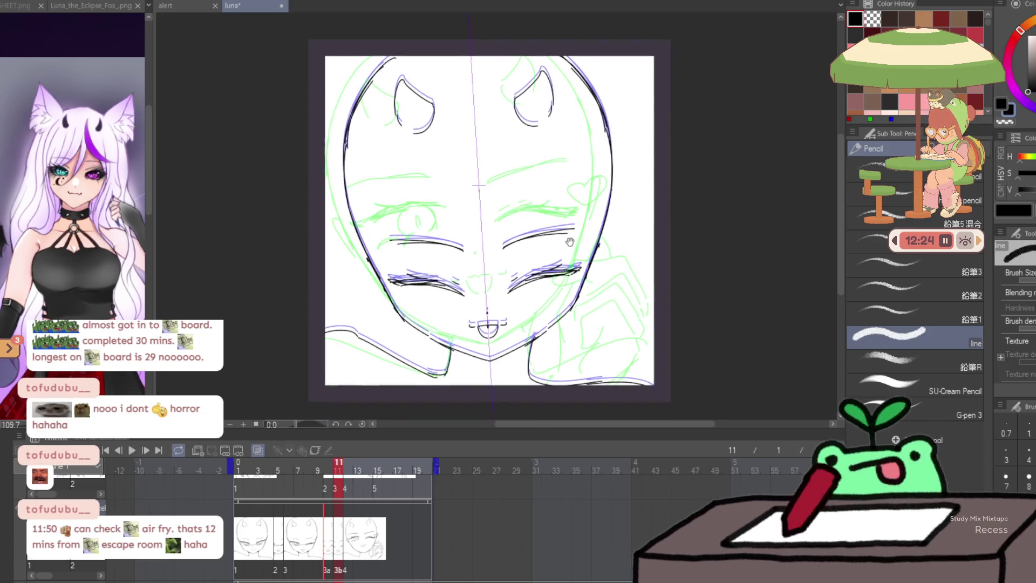
scroll(491, 243, down, 3)
key(j)
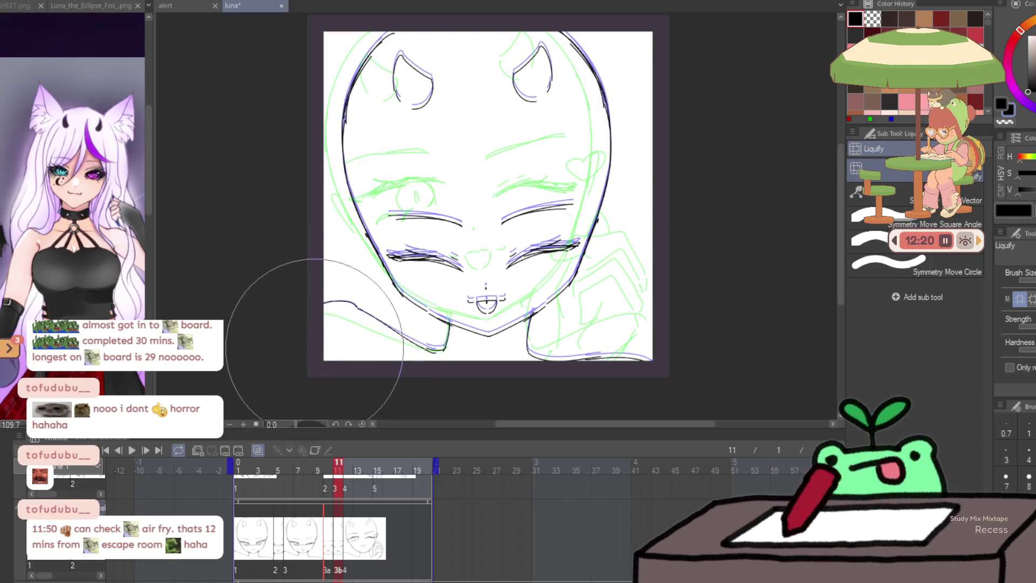
click(131, 450)
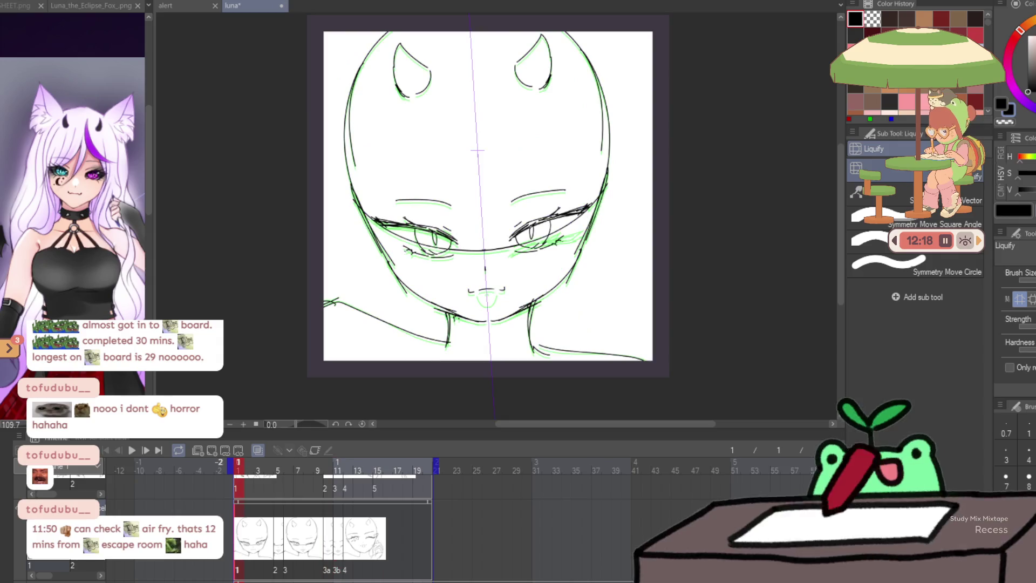